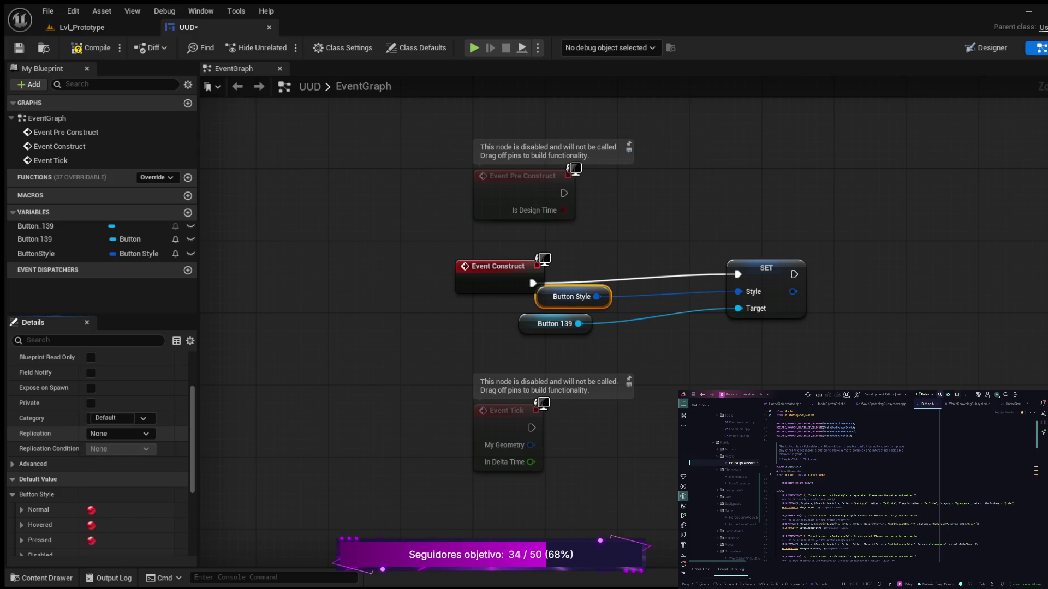
- Make ButtonStyle Instance Editable and Expose on Spawn, then compile the UUD blueprint
scroll(98, 388, "up", 1)
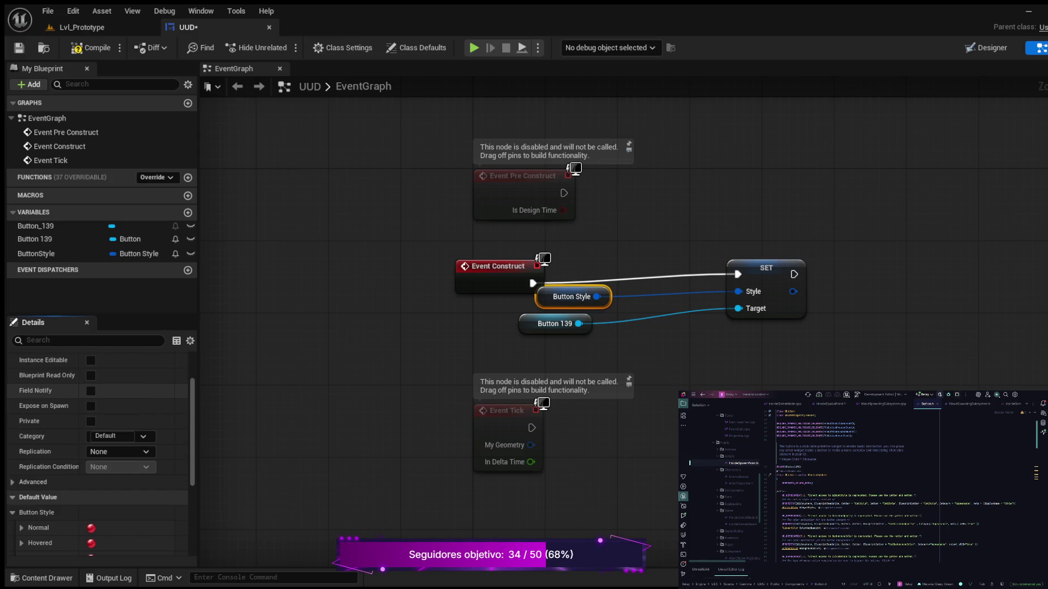
left_click(91, 360)
left_click(90, 406)
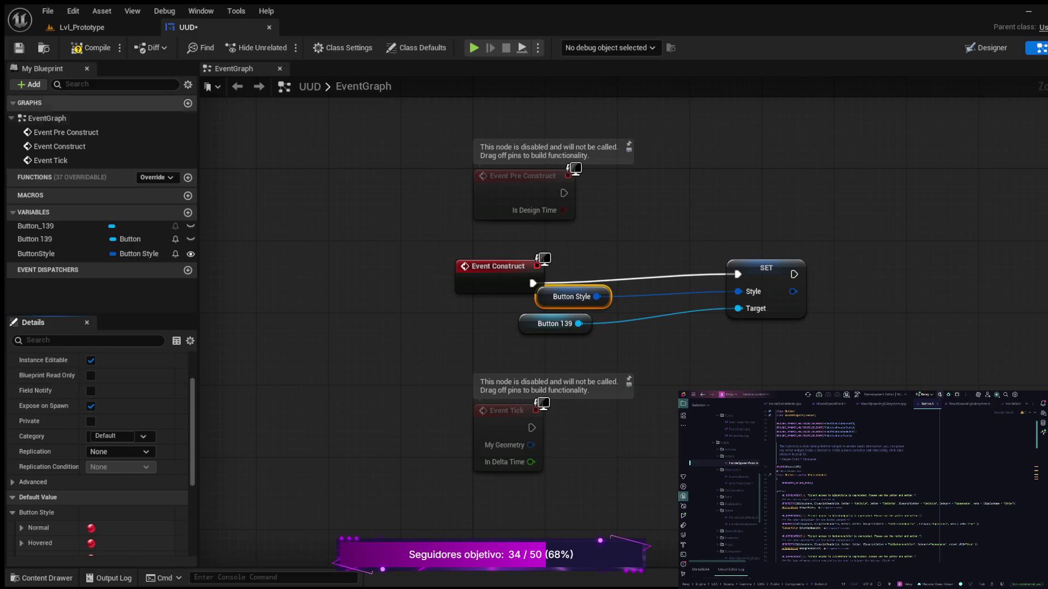
left_click(90, 48)
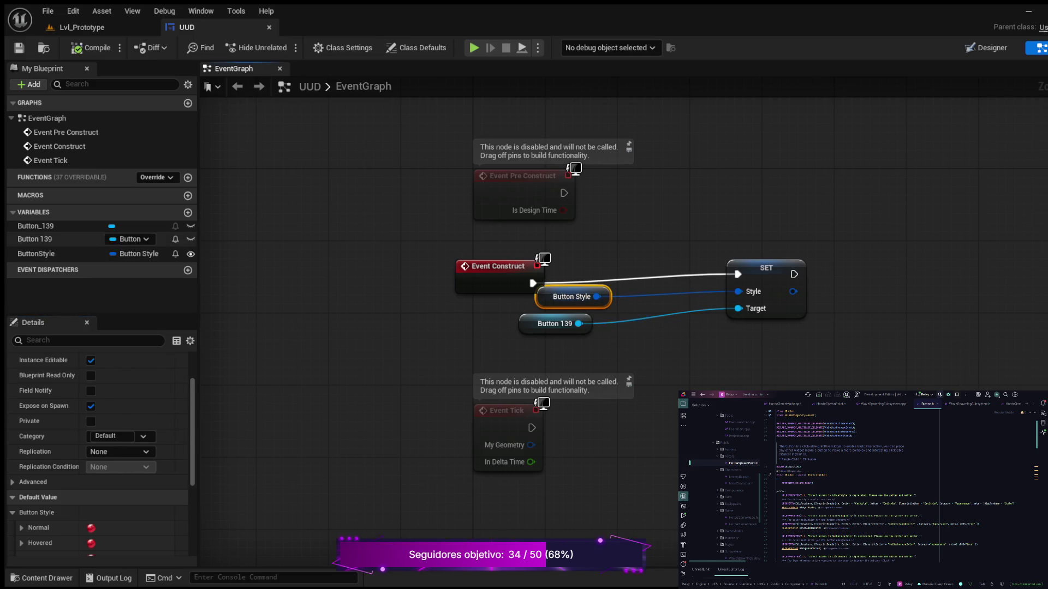
- Add an On Clicked event node for the Button_139 variable to the event graph
left_click(36, 226)
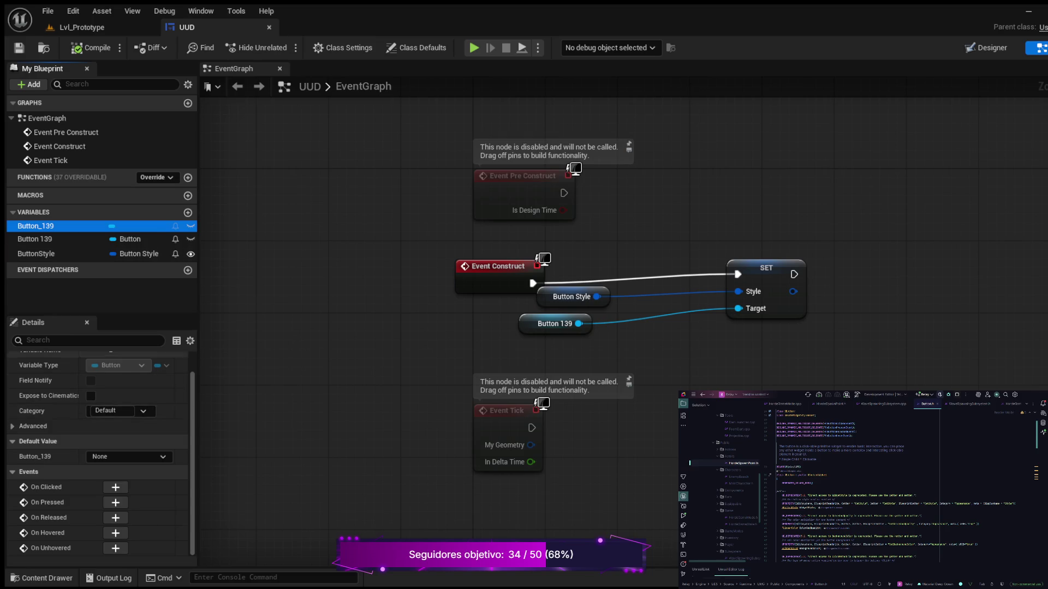
left_click(36, 239)
scroll(98, 453, "down", 4)
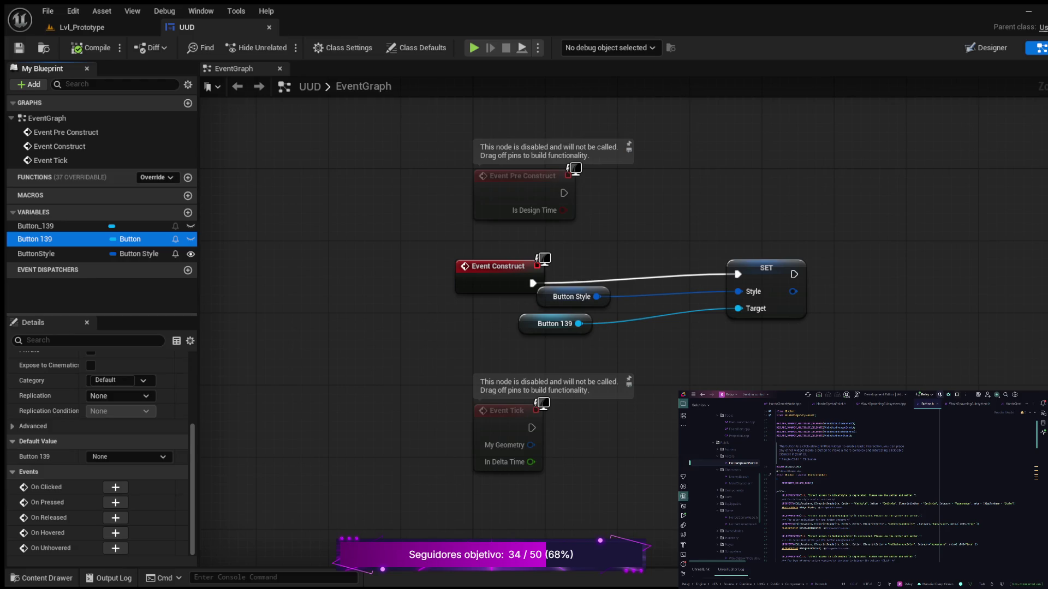
left_click(36, 226)
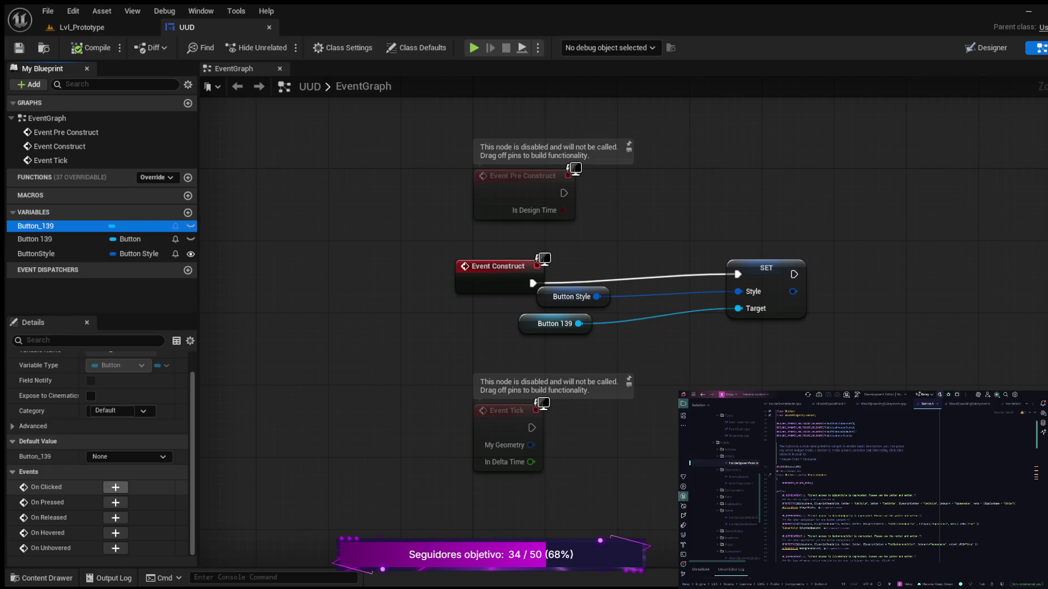
left_click(115, 486)
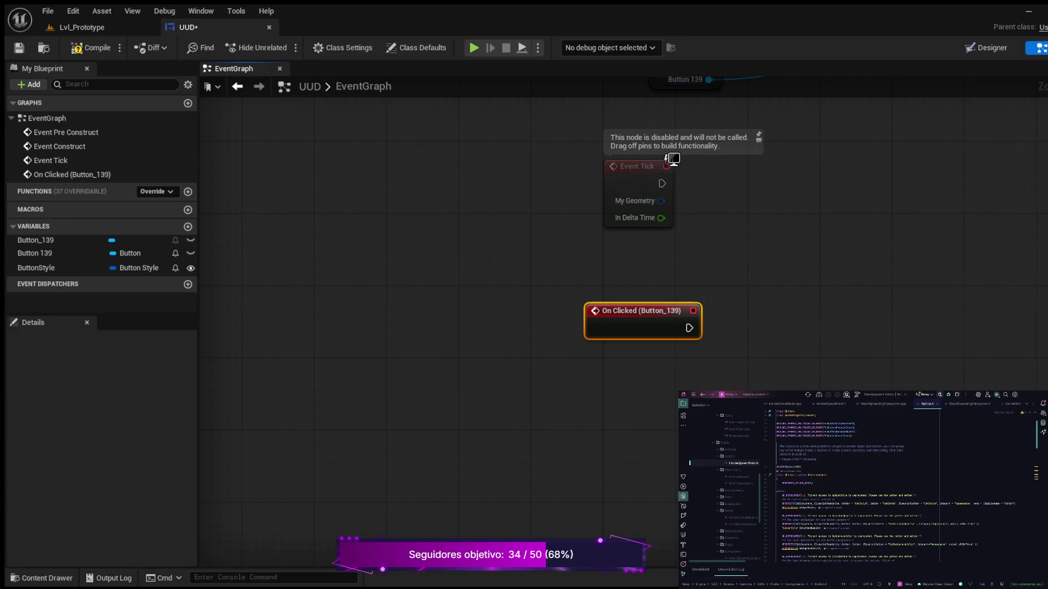
- Drop a trial wire from On Clicked (Button_139), leaving it unconnected, and compile the blueprint
mouse_move(688, 328)
left_mouse_down()
mouse_move(759, 326)
mouse_move(773, 295)
left_mouse_up()
left_click_drag(773, 295, 709, 80)
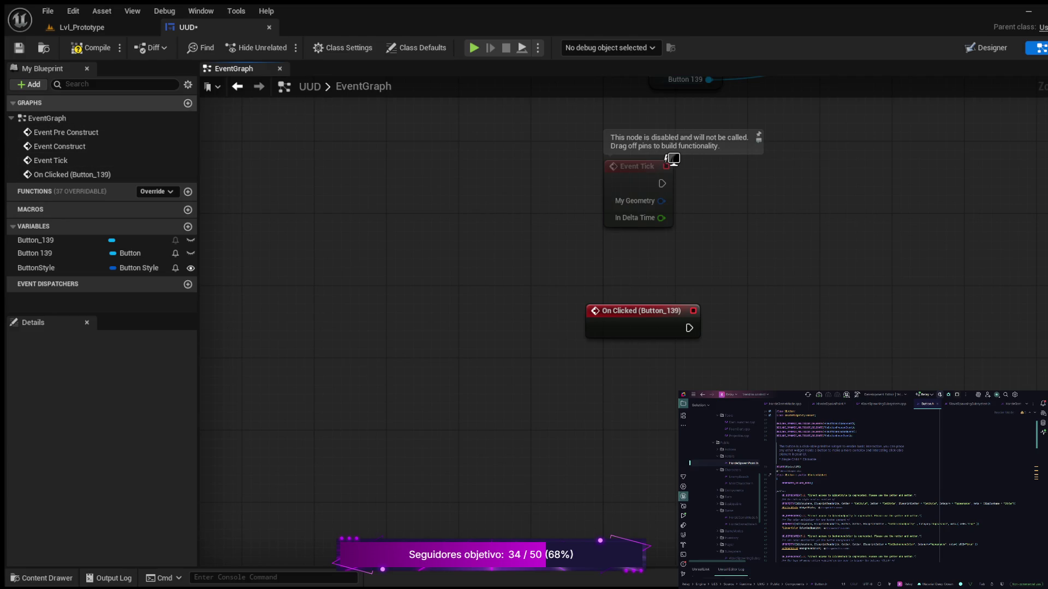
left_click(91, 48)
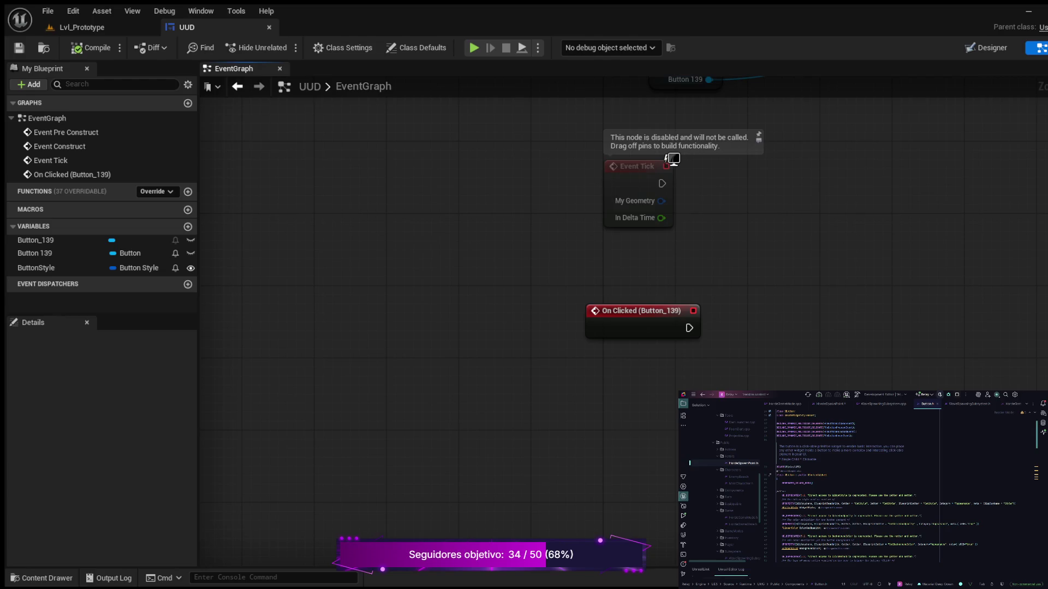
- Add a new graph named EventDispacher and compile the blueprint with F7
left_click(187, 103)
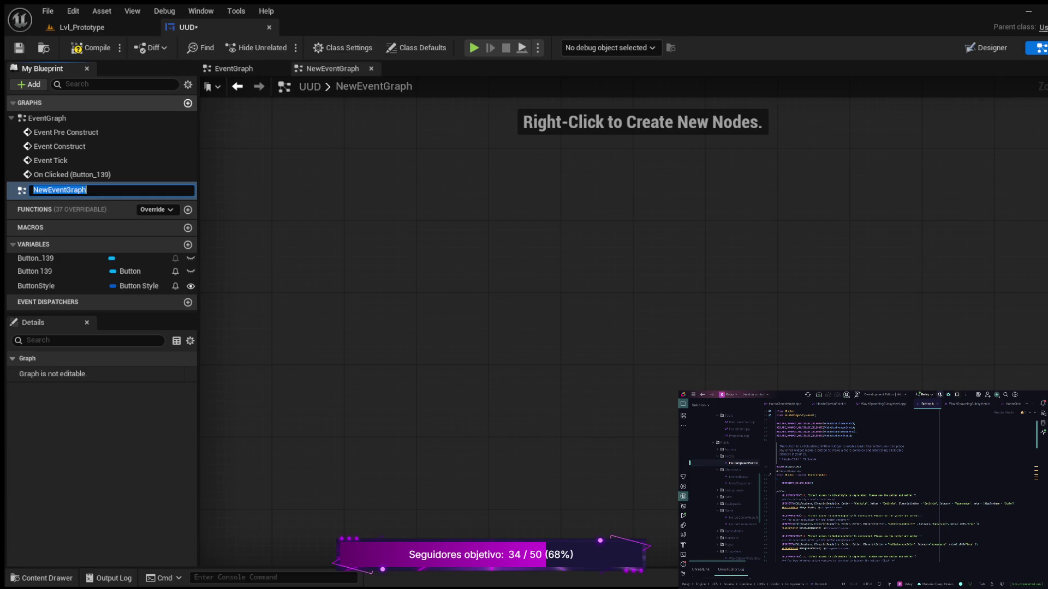
type("EventDi")
type("spacher")
key("Return")
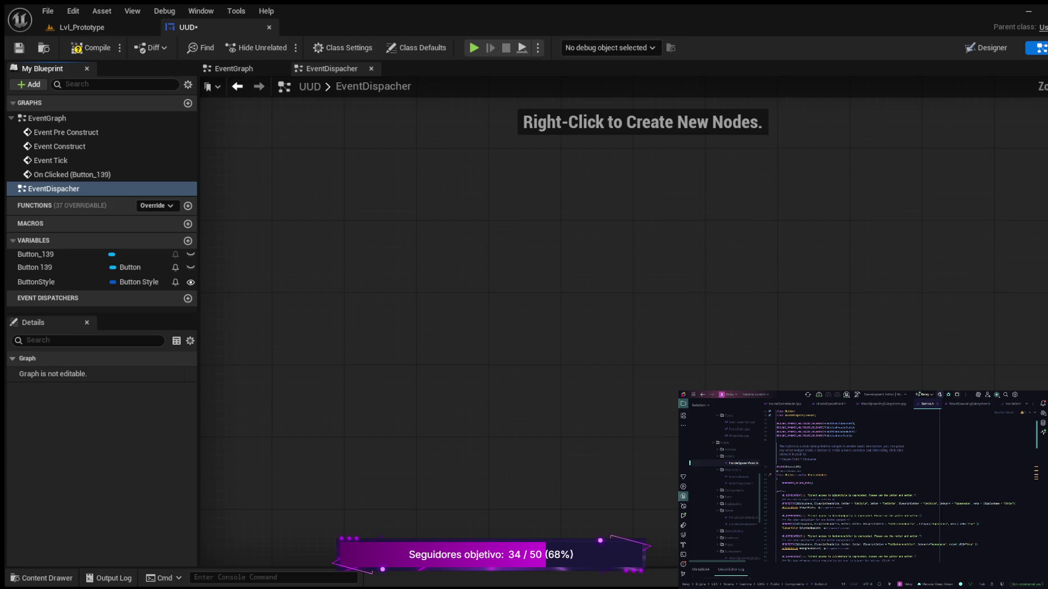
scroll(622, 327, "down", 2)
scroll(622, 328, "up", 1)
key("F7")
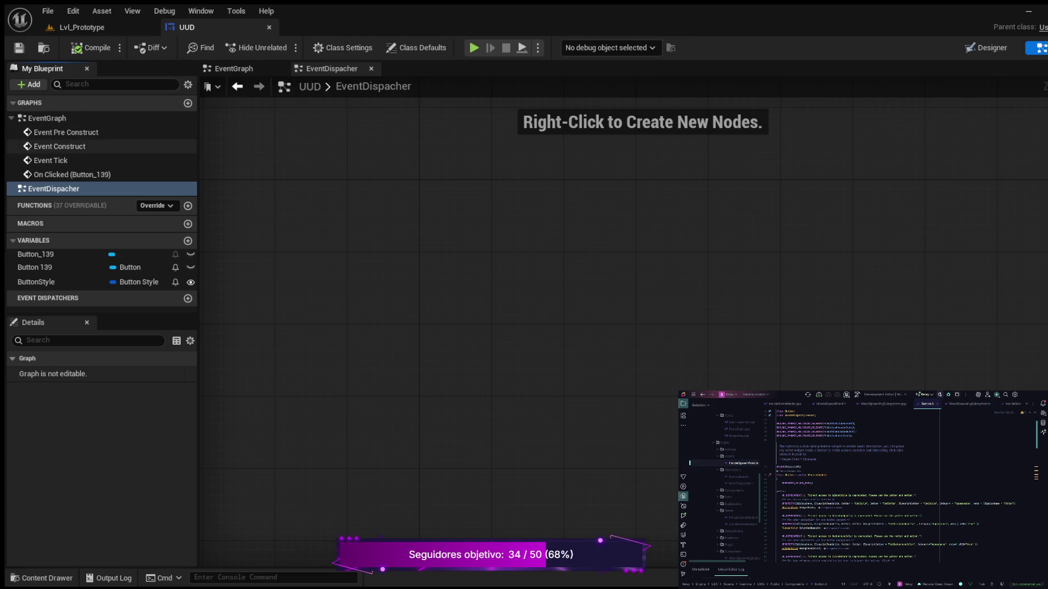
- Jump back to the On Clicked (Button_139) node in the EventGraph and draw a wire from its exec pin
left_click(72, 174)
double_click(72, 174)
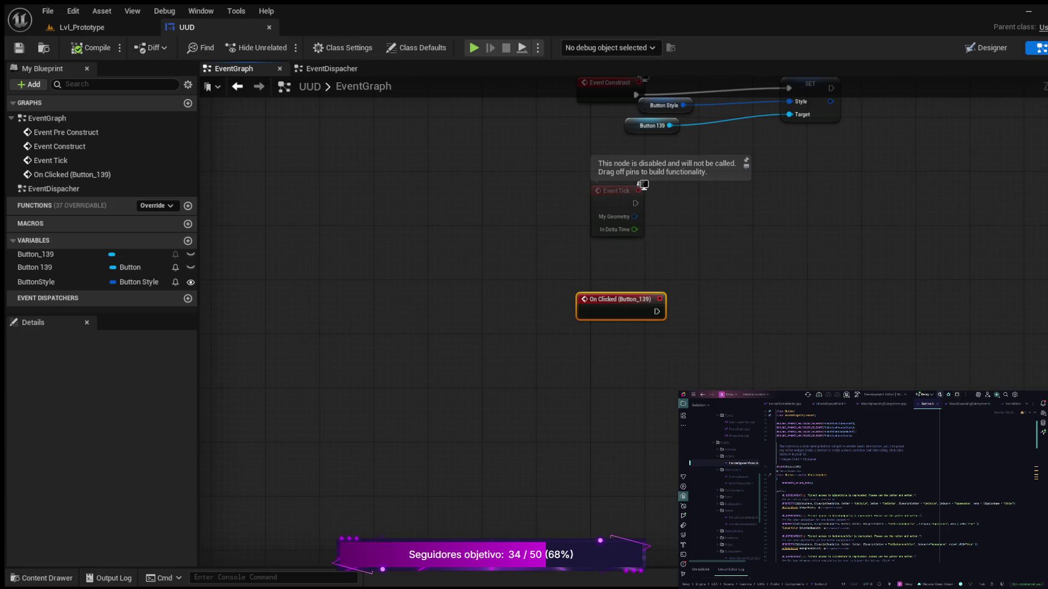
mouse_move(551, 262)
left_mouse_down()
mouse_move(449, 339)
mouse_move(435, 370)
mouse_move(407, 388)
mouse_move(421, 301)
left_mouse_up()
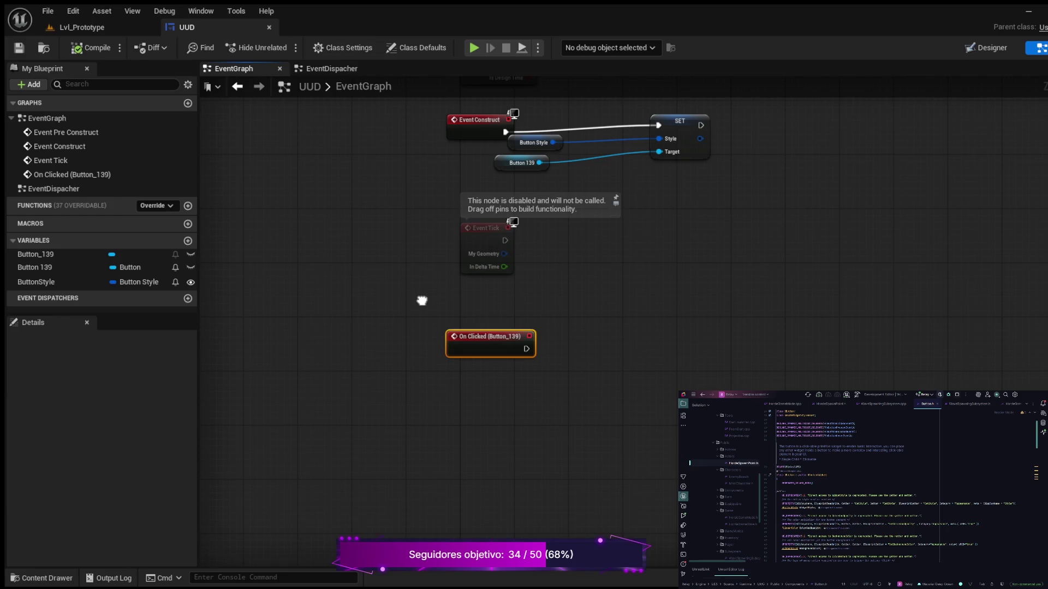
left_click_drag(422, 301, 425, 300)
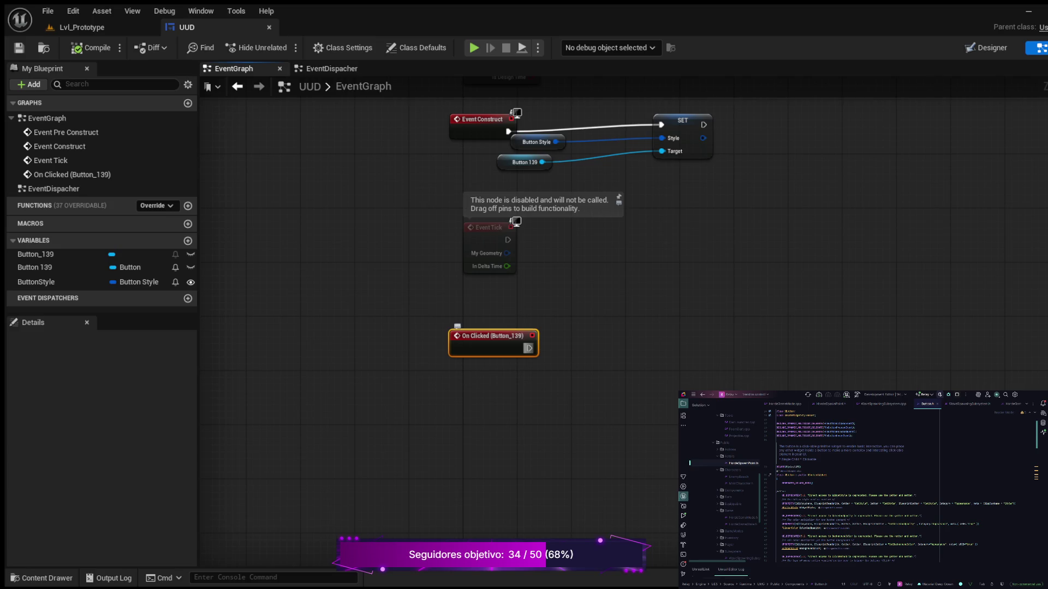
left_click_drag(528, 348, 625, 281)
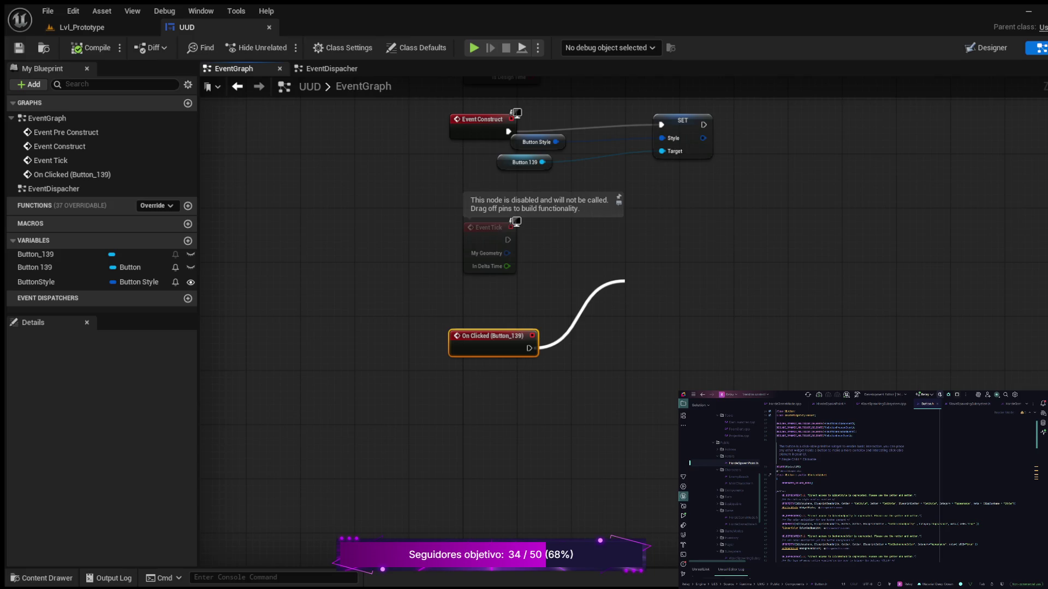
key("Escape")
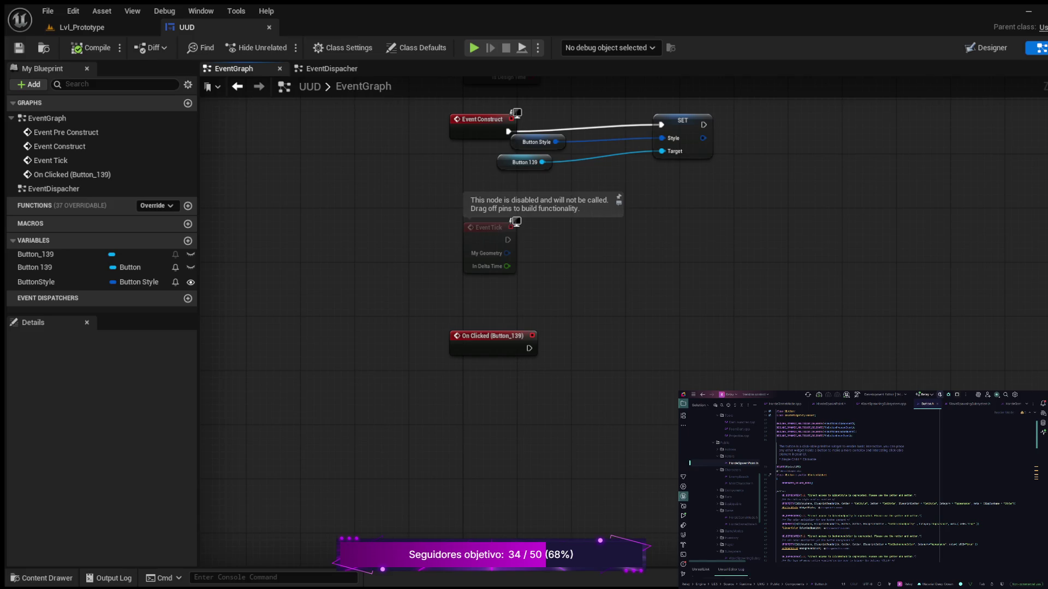
scroll(723, 481, "down", 5)
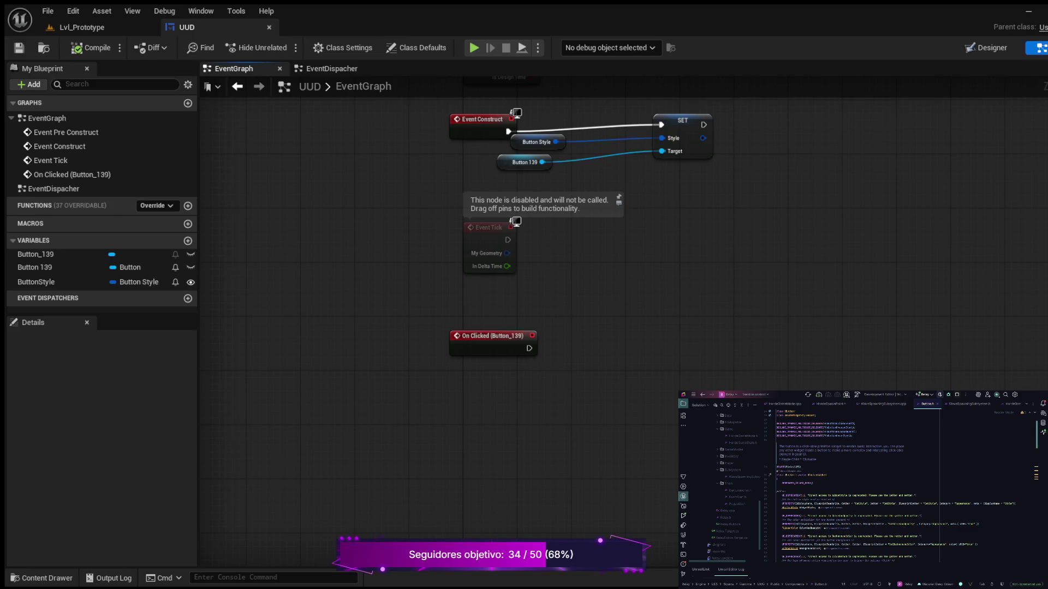
double_click(730, 524)
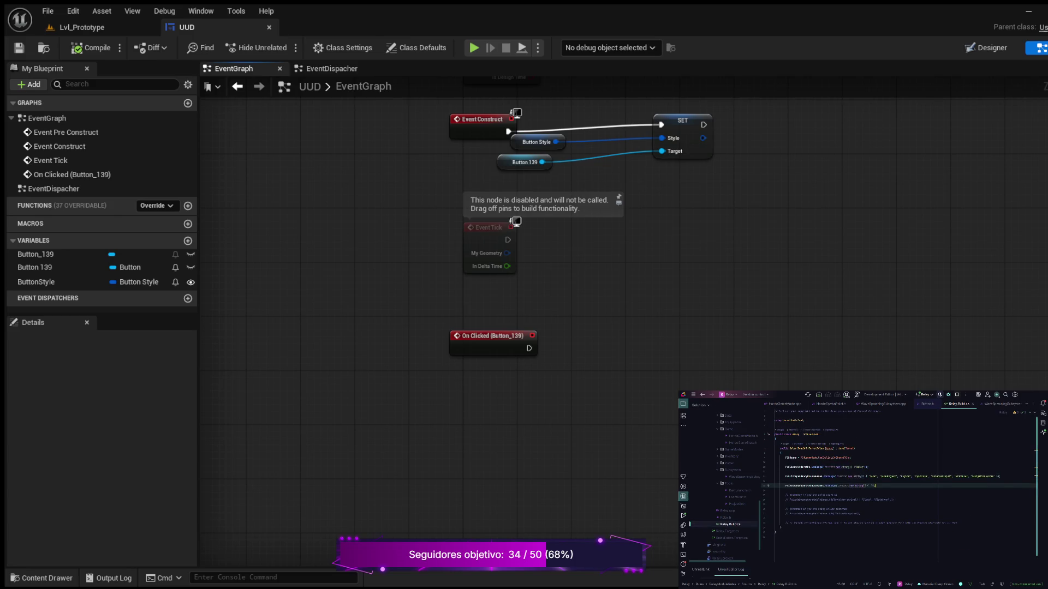
type("\"")
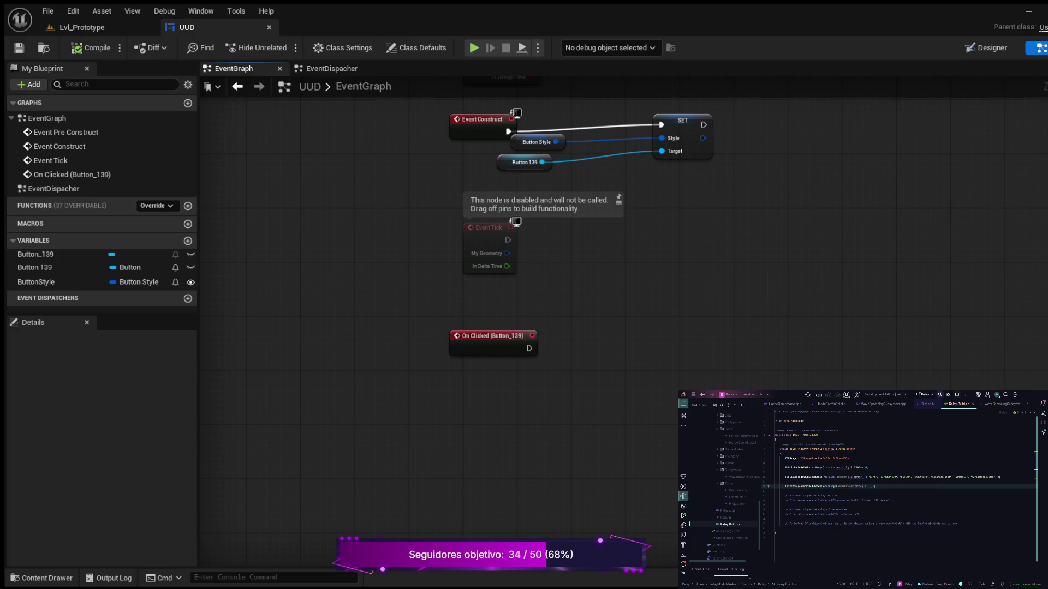
double_click(727, 531)
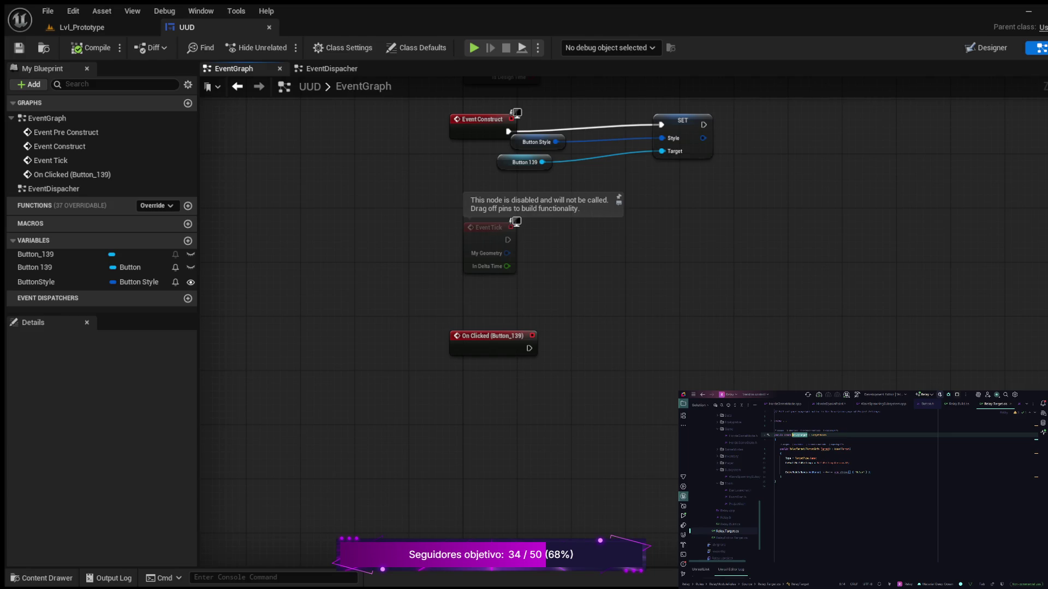
scroll(726, 486, "up", 5)
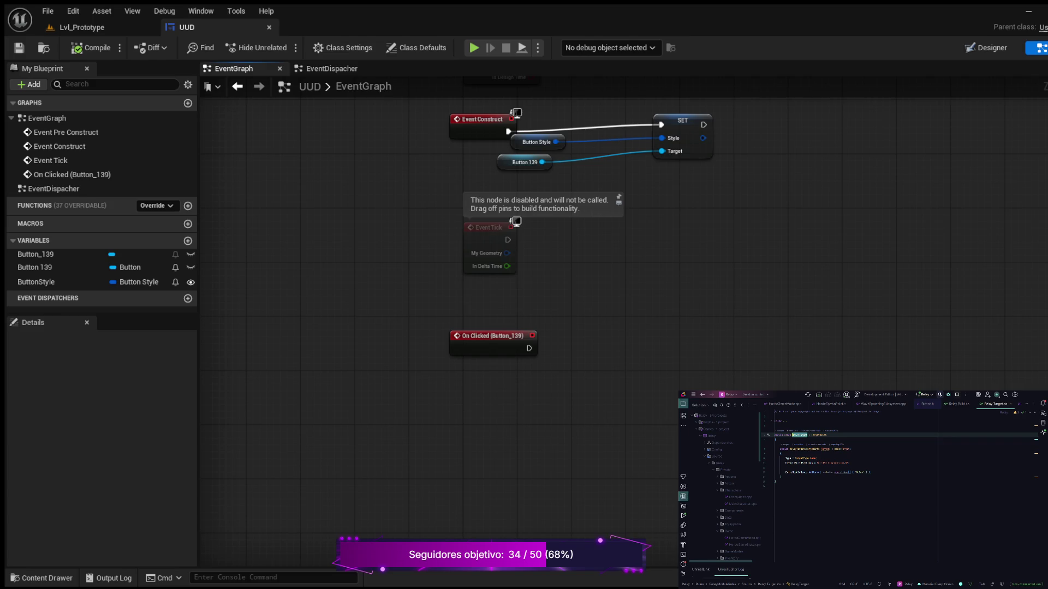
left_click(709, 450)
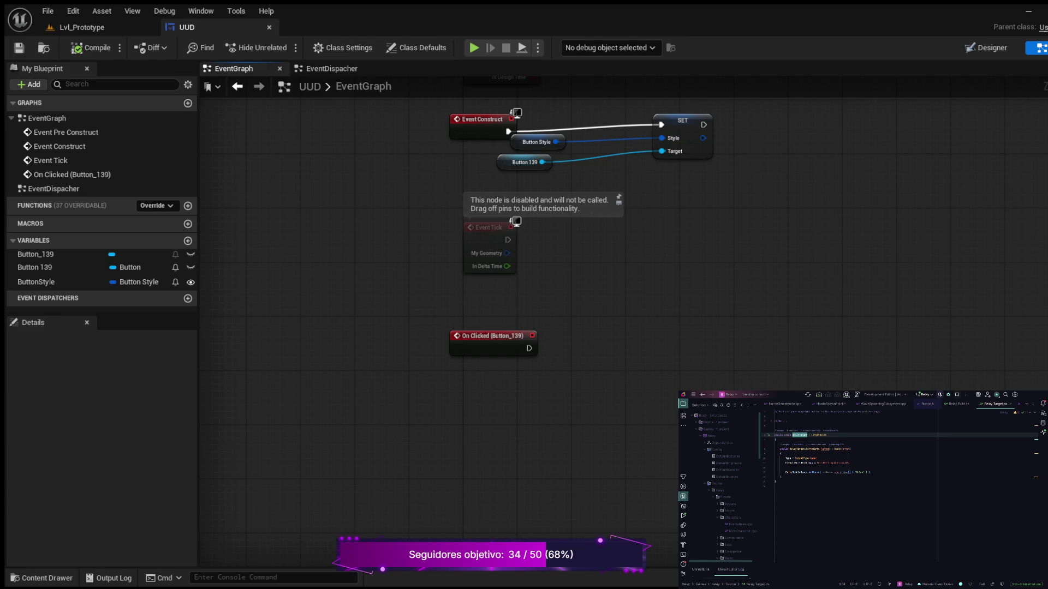
left_click(728, 463)
key("Return")
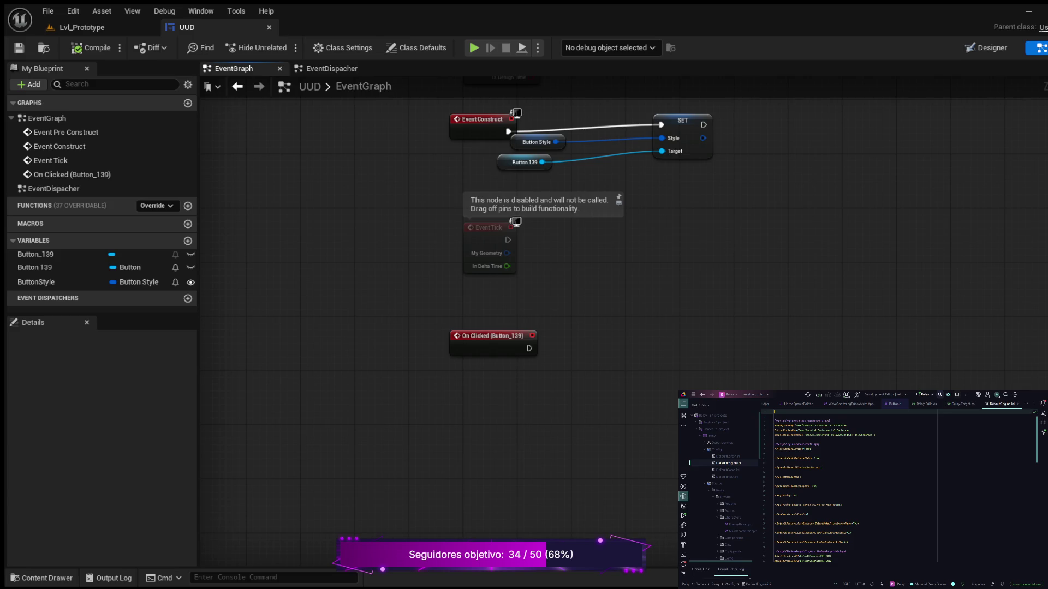
scroll(851, 491, "down", 4)
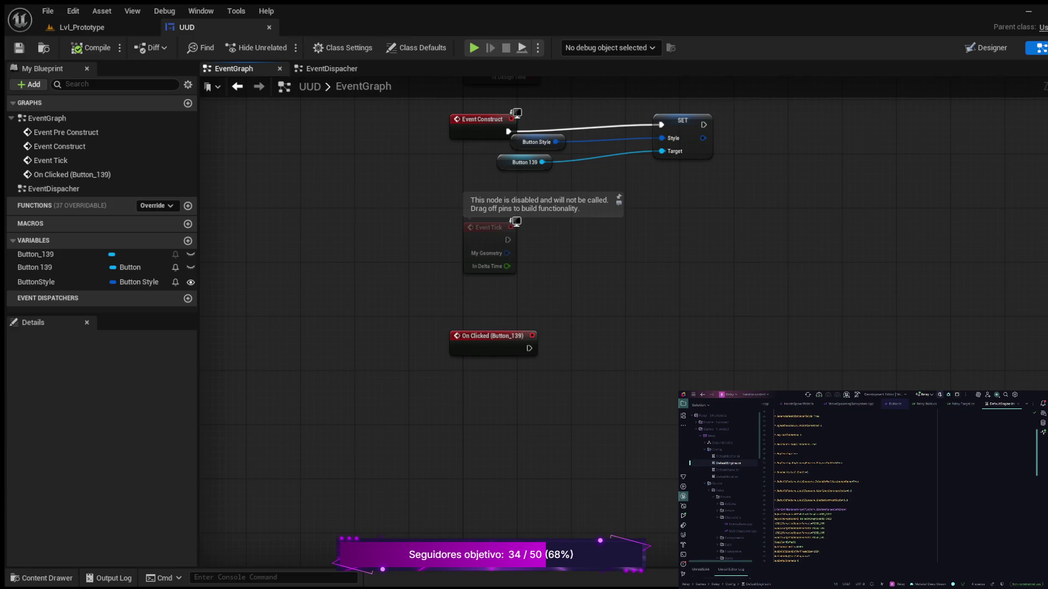
scroll(851, 491, "down", 3)
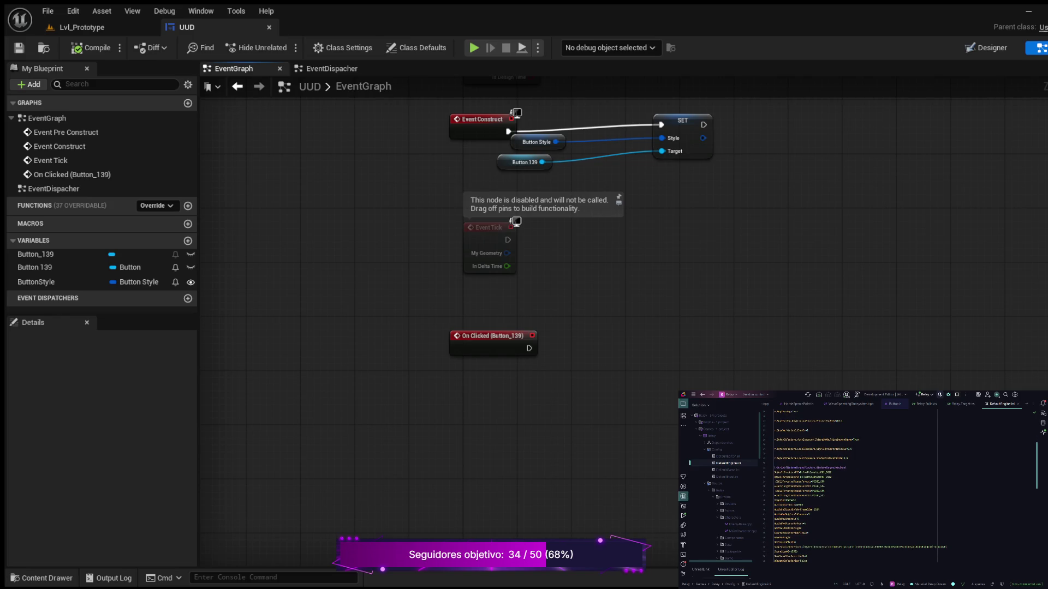
scroll(851, 491, "down", 5)
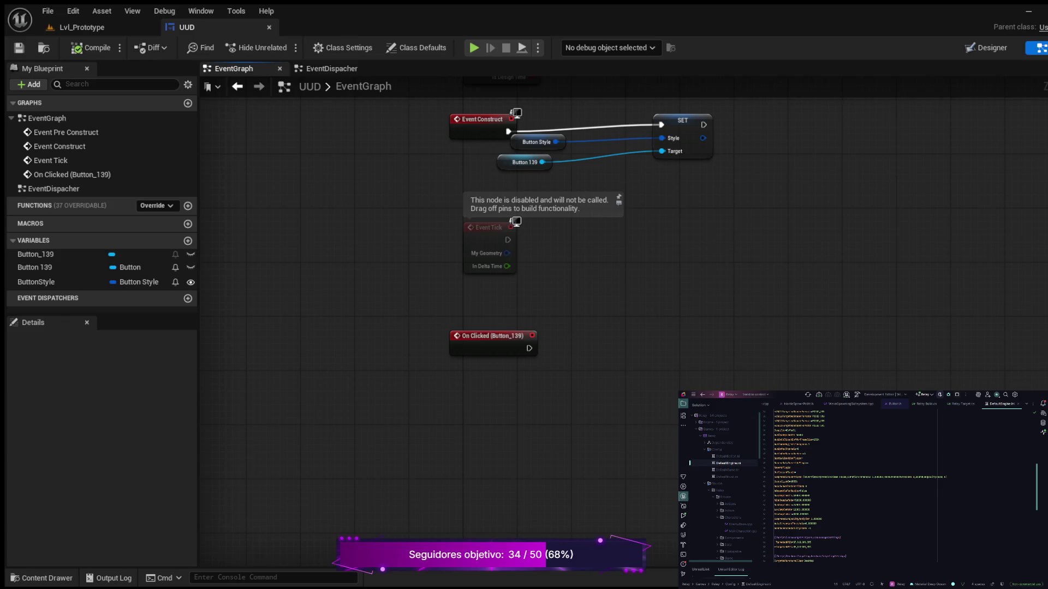
scroll(851, 491, "down", 5)
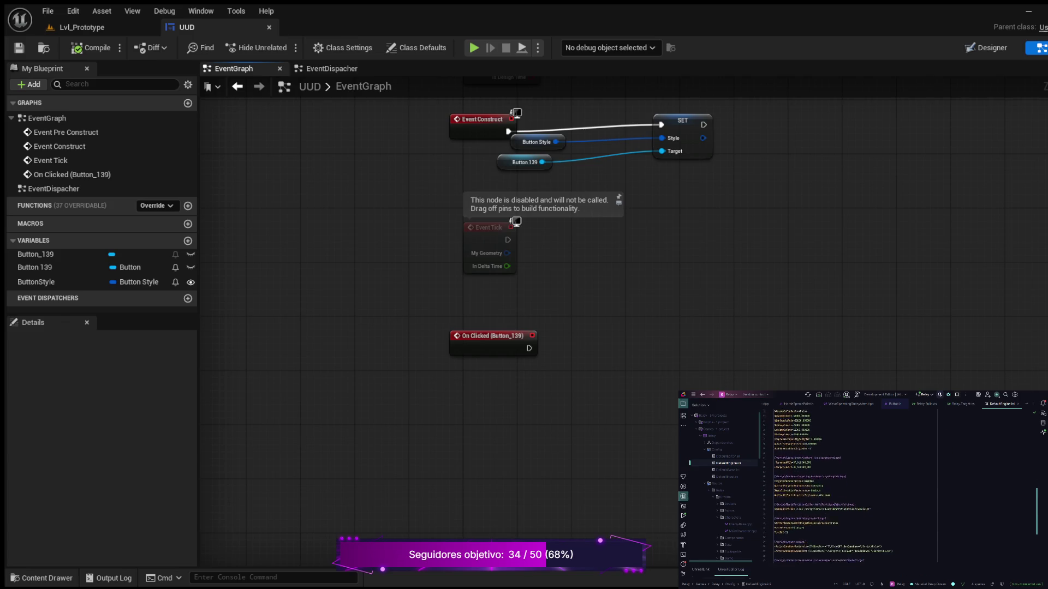
scroll(851, 491, "down", 6)
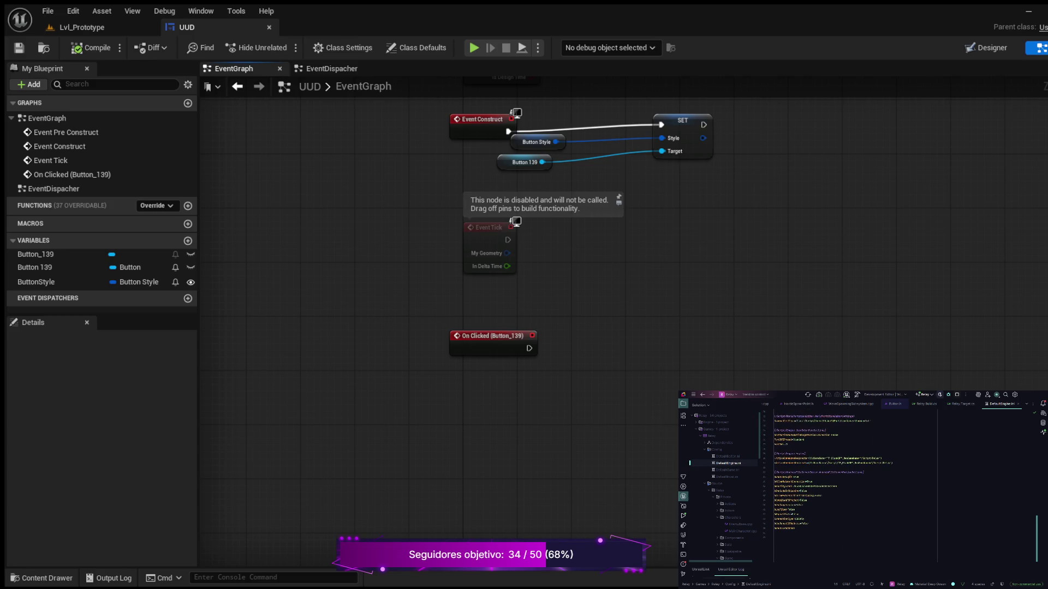
scroll(851, 491, "down", 5)
key("ctrl+Home")
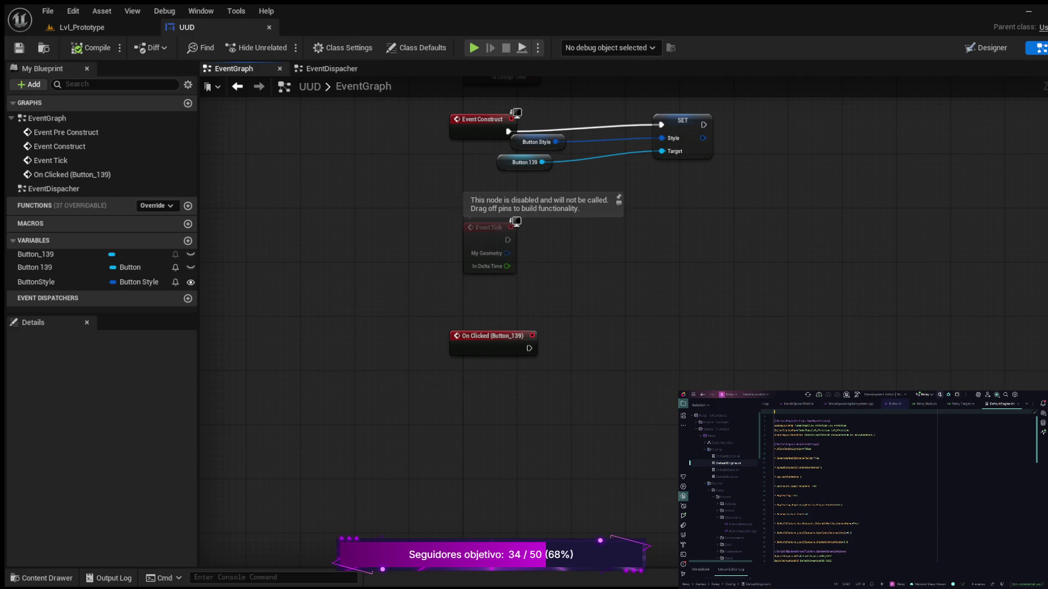
key("Down")
key("Down")
key("Down")
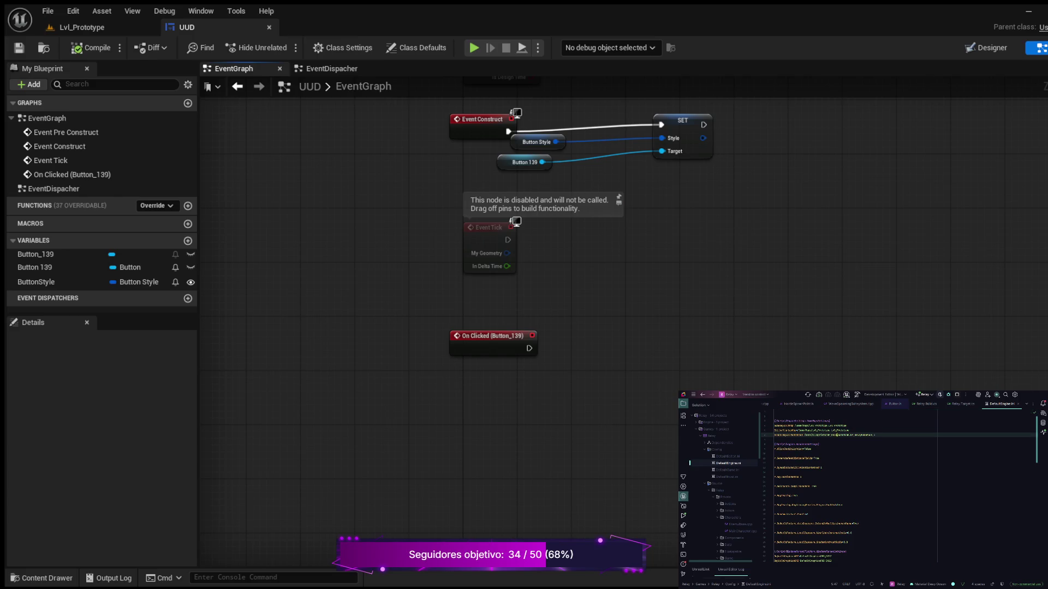
key("Down")
key("Down")
key("Down")
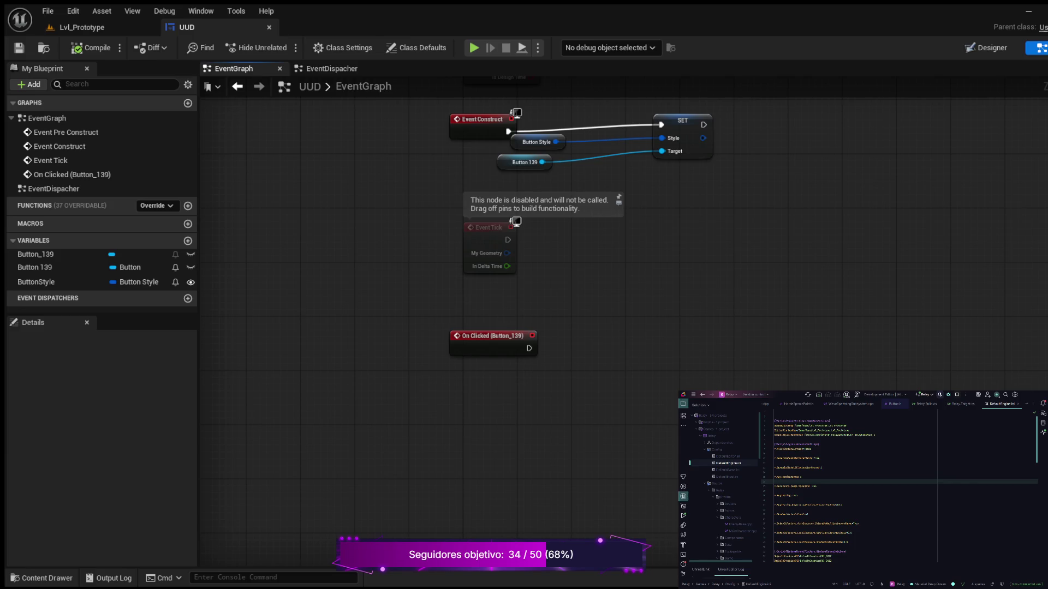
key("Down")
key("Down")
key("Down")
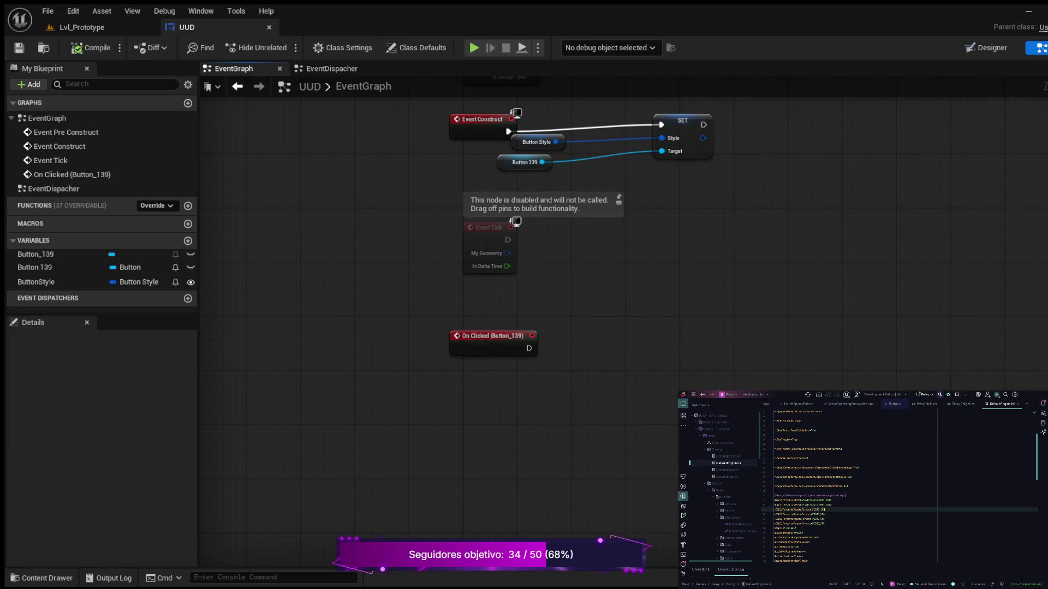
scroll(899, 486, "down", 3)
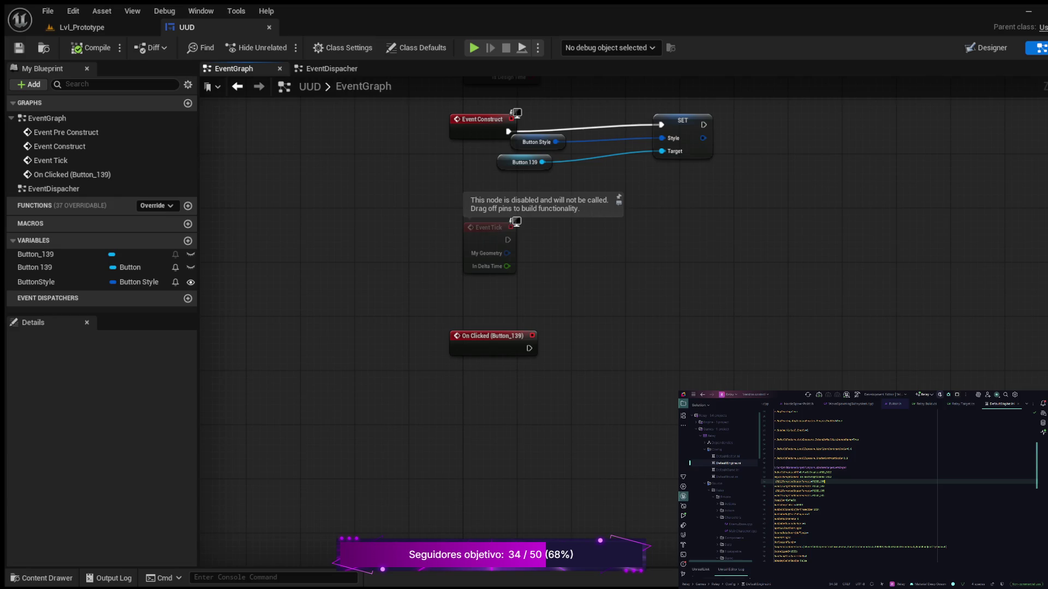
scroll(899, 486, "down", 3)
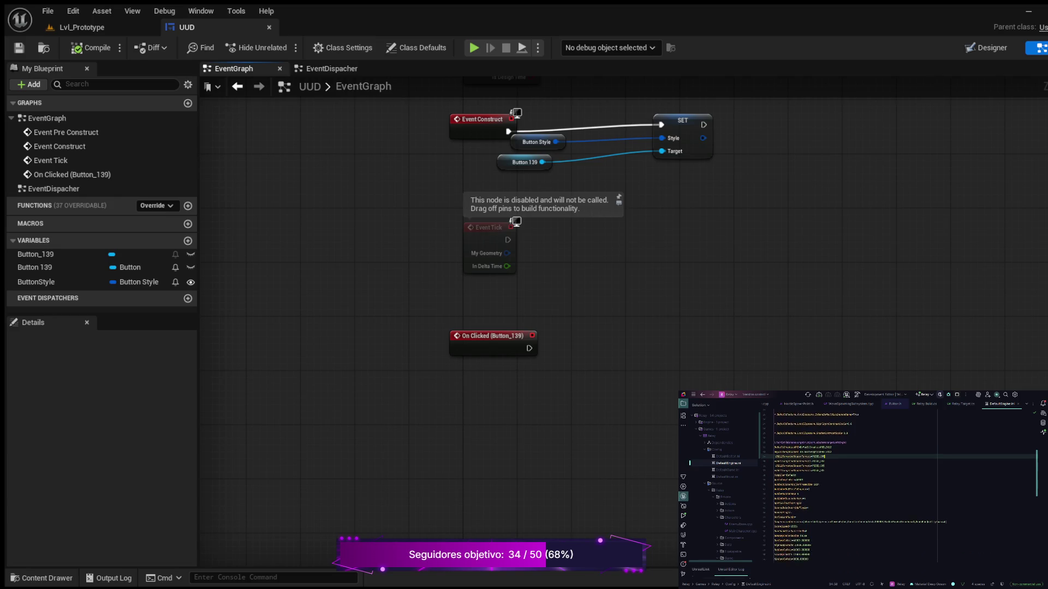
scroll(900, 485, "down", 5)
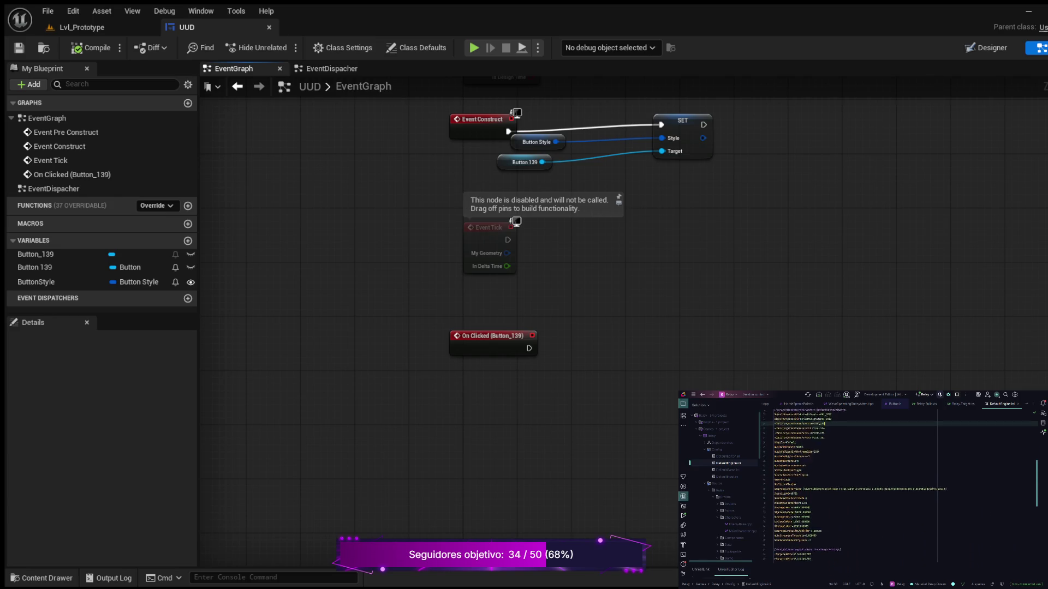
scroll(899, 486, "down", 1)
left_click(822, 523)
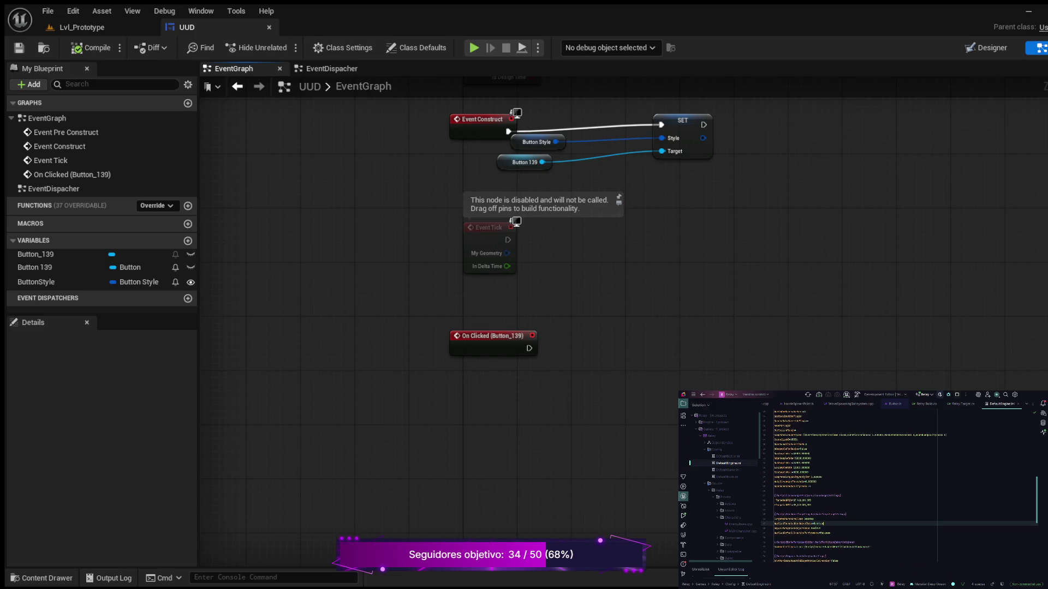
left_click(830, 533)
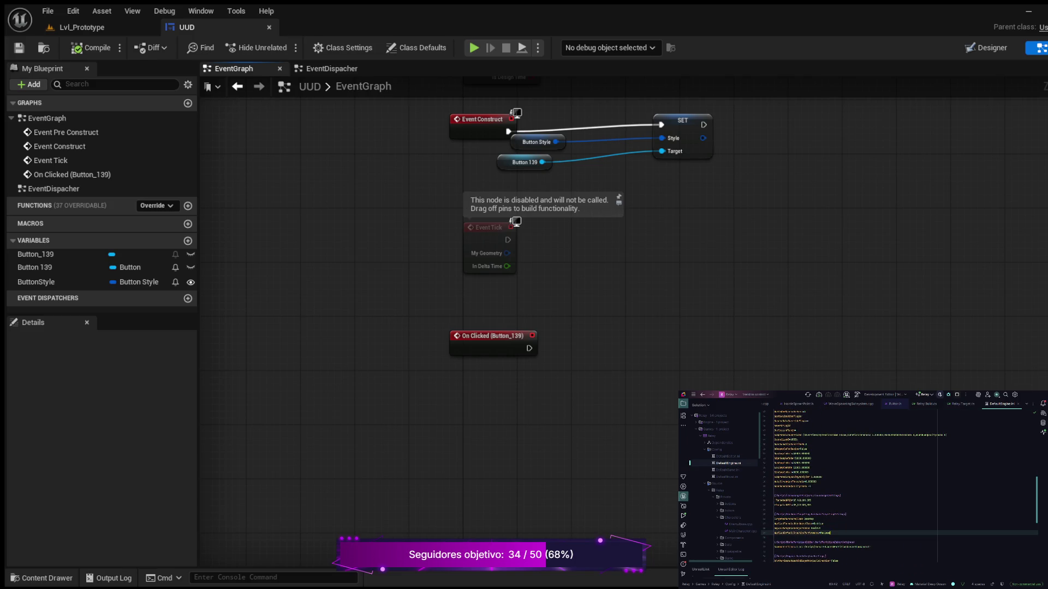
scroll(899, 486, "down", 2)
left_click(835, 533)
scroll(899, 486, "down", 2)
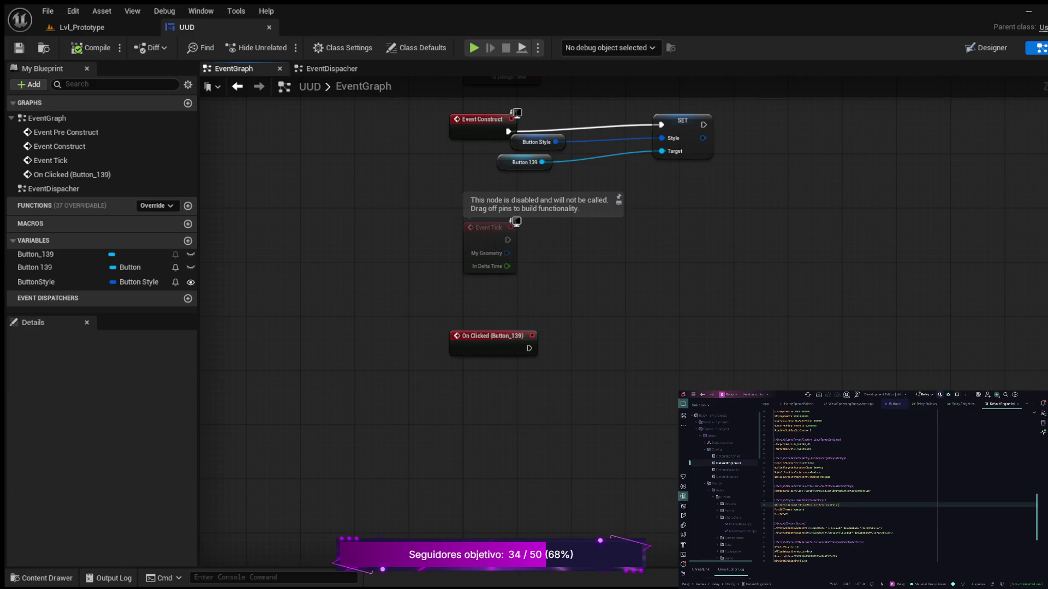
left_click(820, 527)
left_click(833, 533)
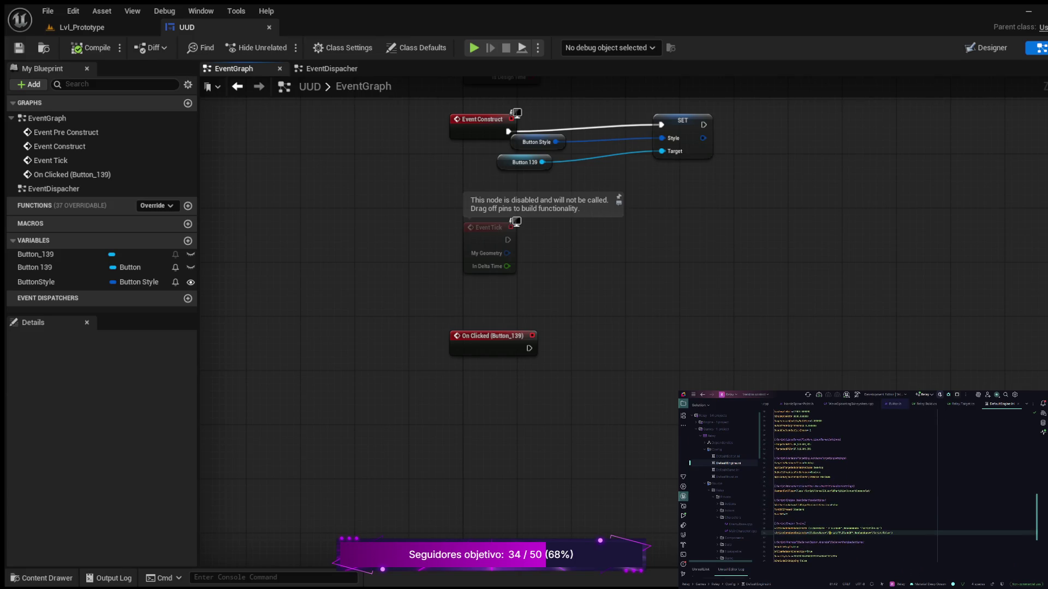
scroll(899, 486, "down", 5)
left_click_drag(836, 486, 808, 490)
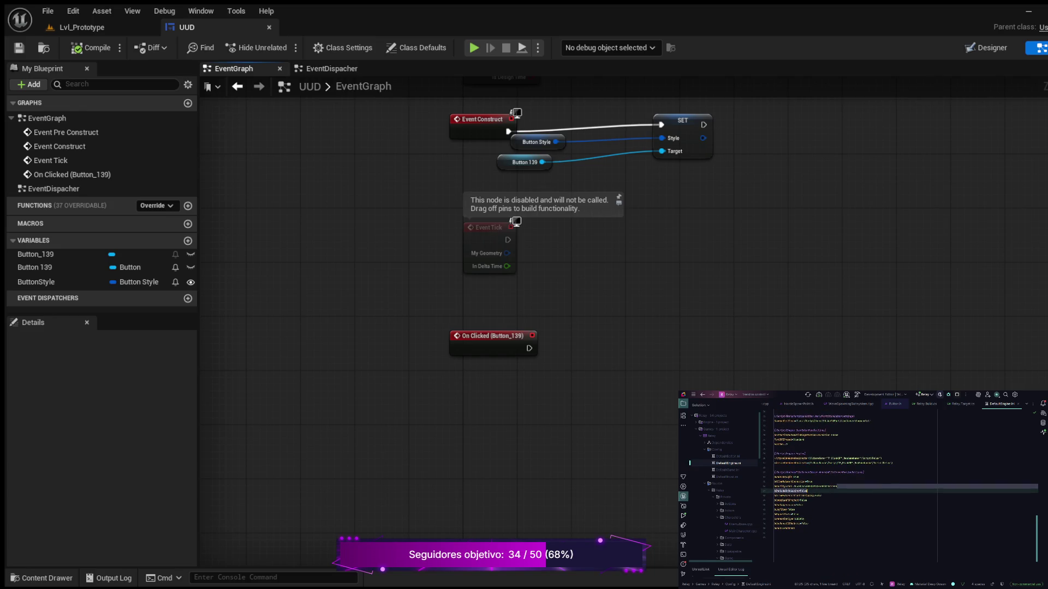
- View DefaultEditor.ini, DefaultGame.ini and DefaultInput.ini, then close the Input and Game files
left_click(728, 456)
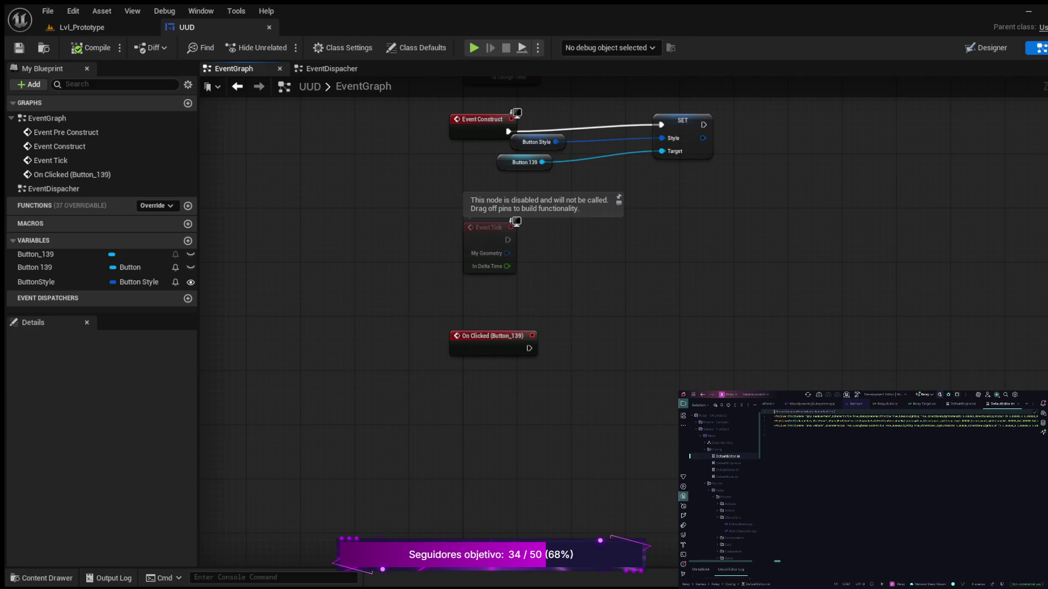
left_click(727, 470)
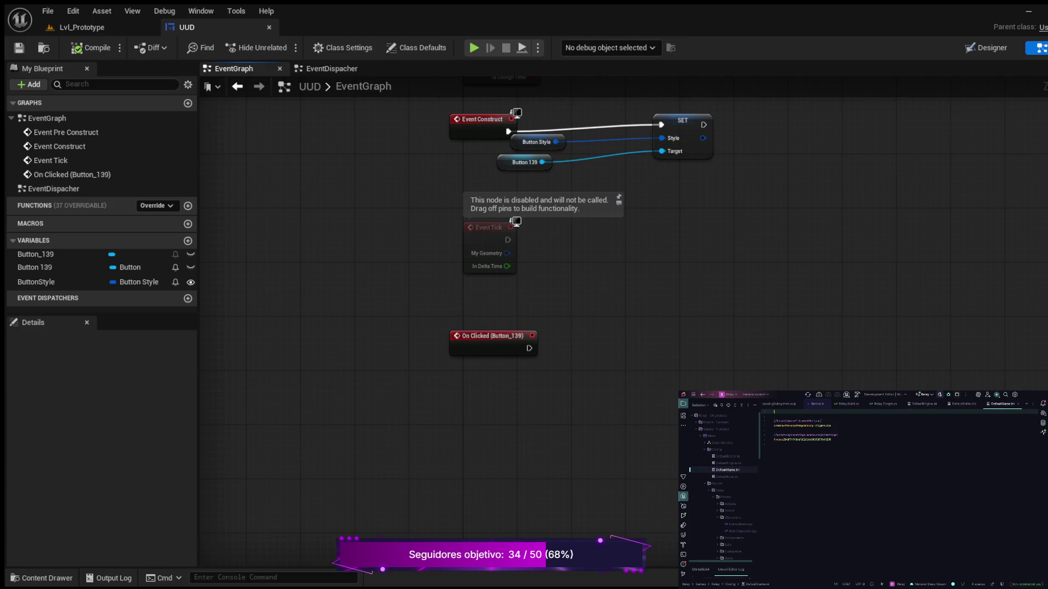
left_click(727, 476)
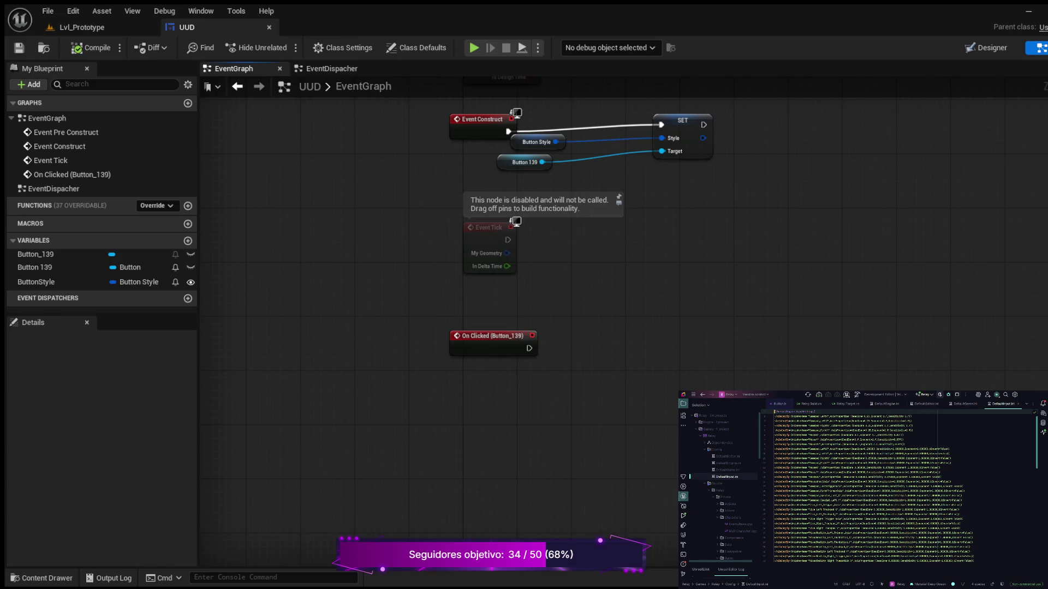
left_click(1018, 404)
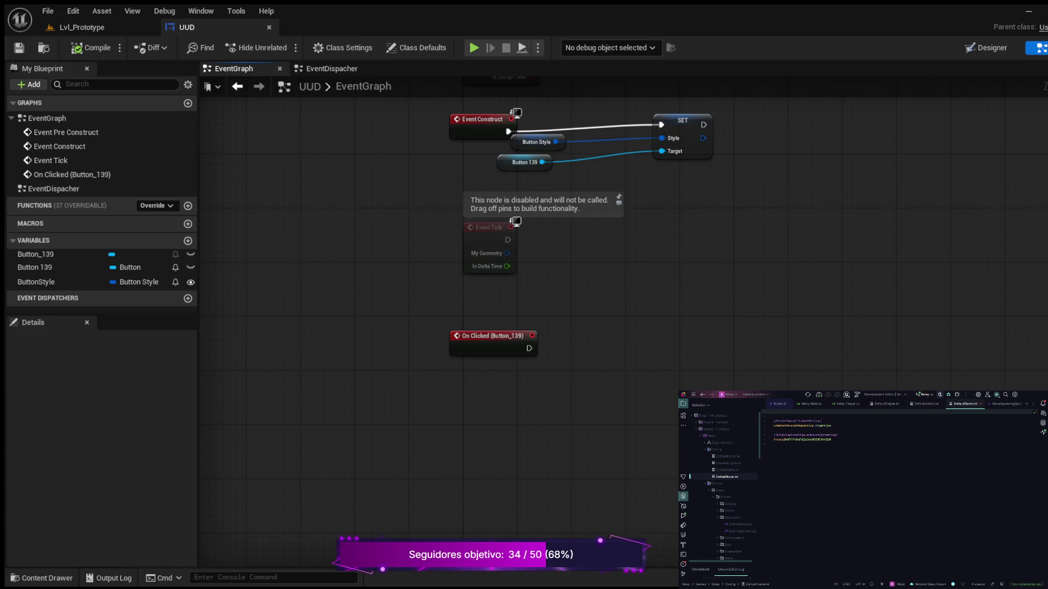
left_click(980, 404)
- Close DefaultEditor.ini so DefaultEngine.ini is shown again
left_click(944, 404)
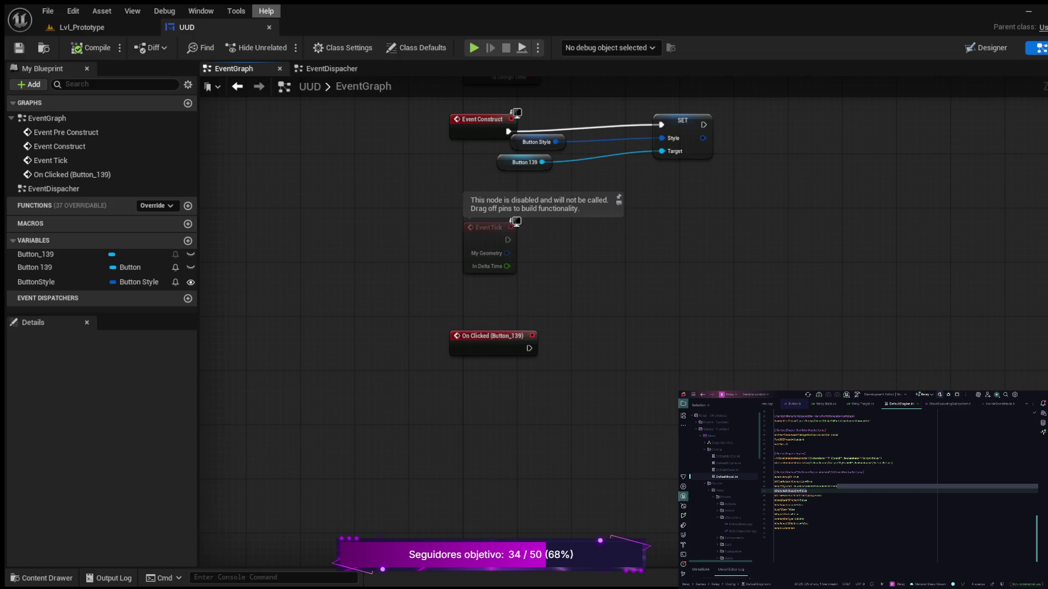
left_click(266, 11)
- Delete the mistaken EventDispacher graph, compile and save, and add a new event dispatcher
left_click(54, 189)
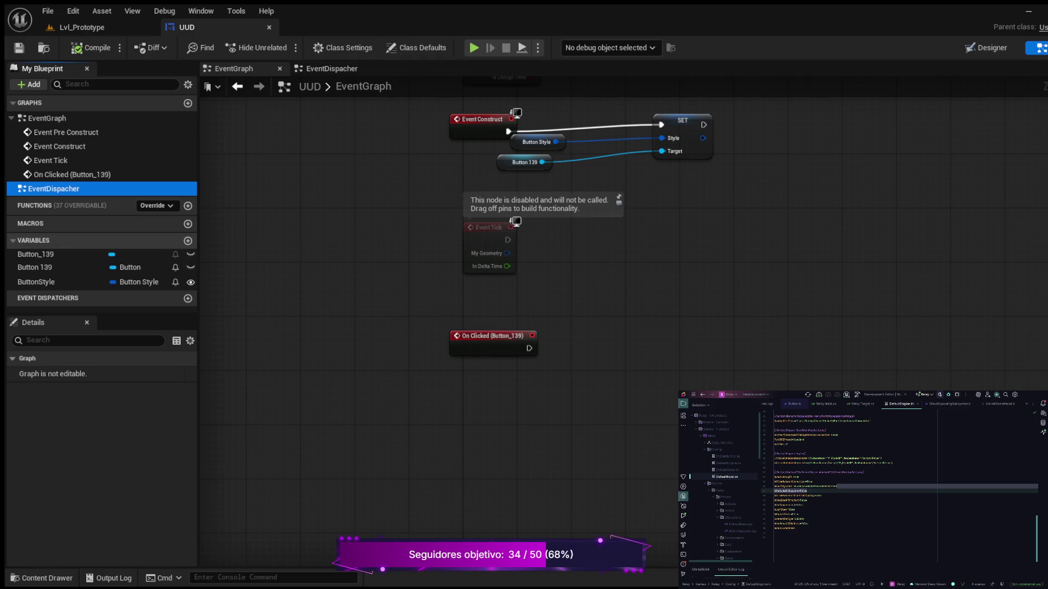
key("Delete")
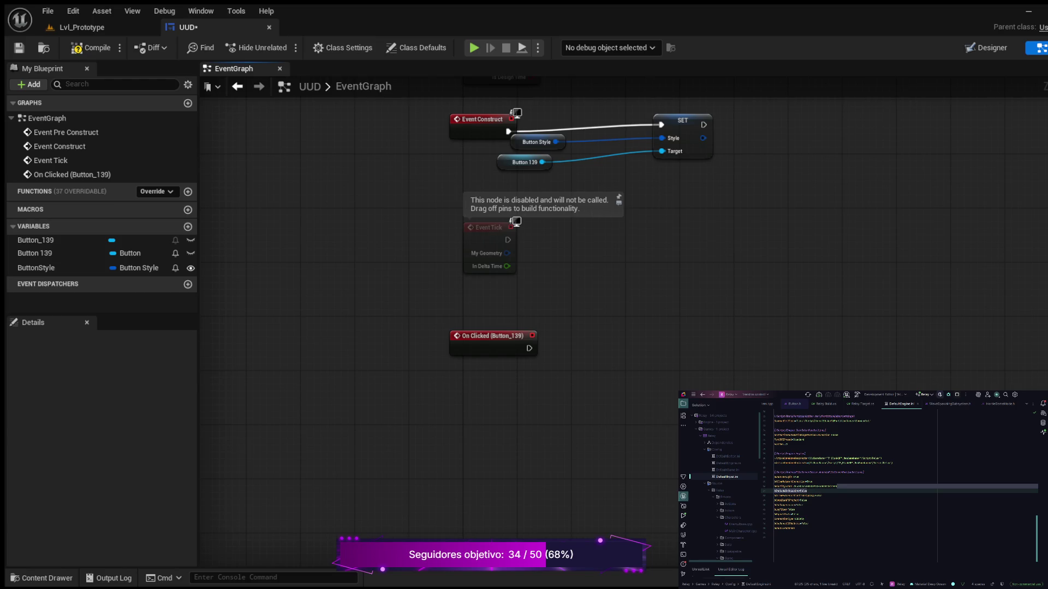
left_click(91, 47)
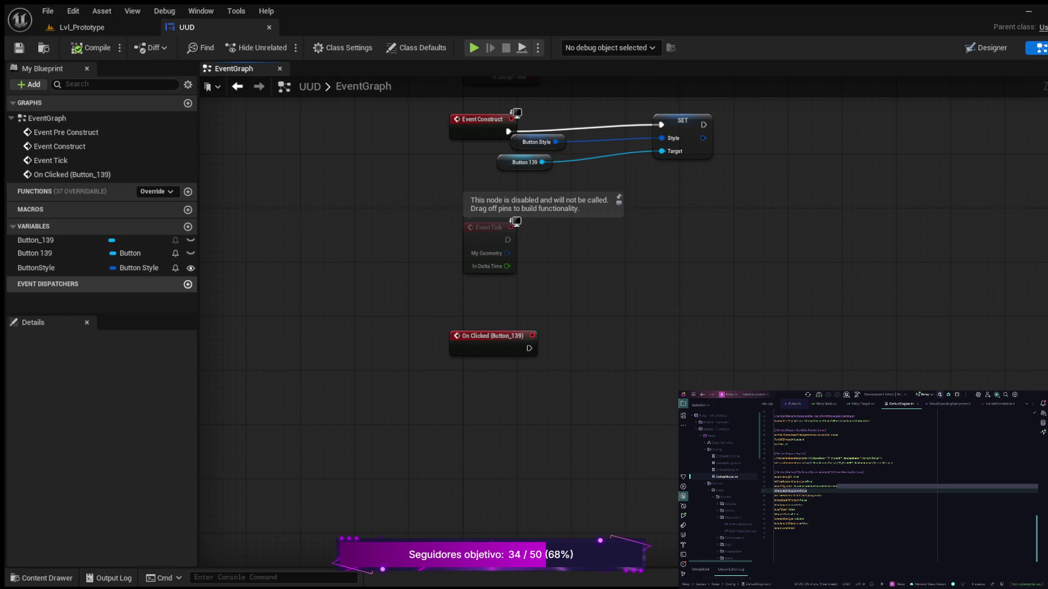
left_click(187, 284)
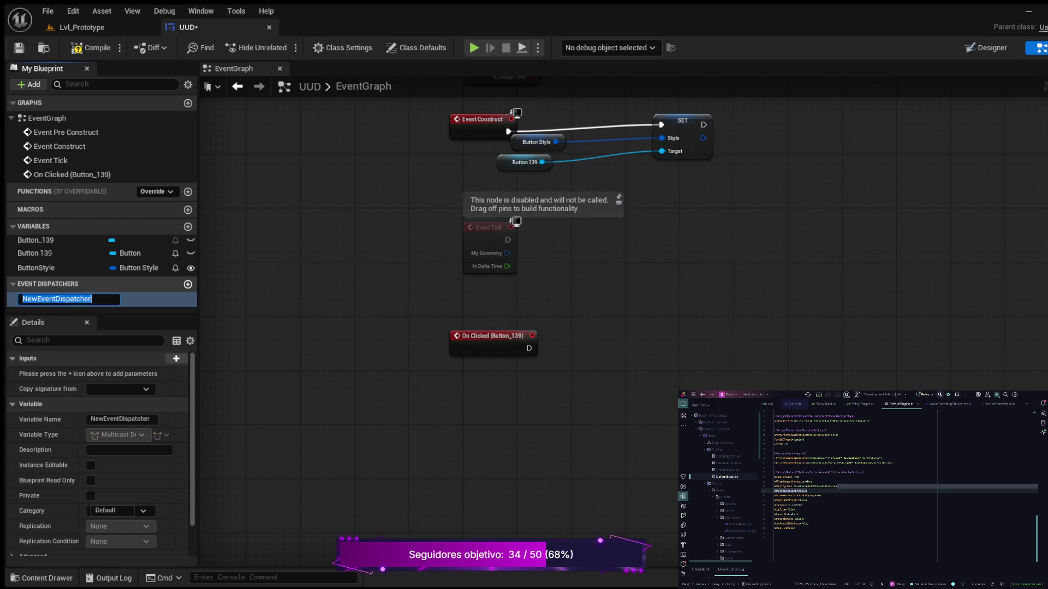
- Name the dispatcher ButtonClicked and place a Call Button Clicked node in the EventGraph
type("Button")
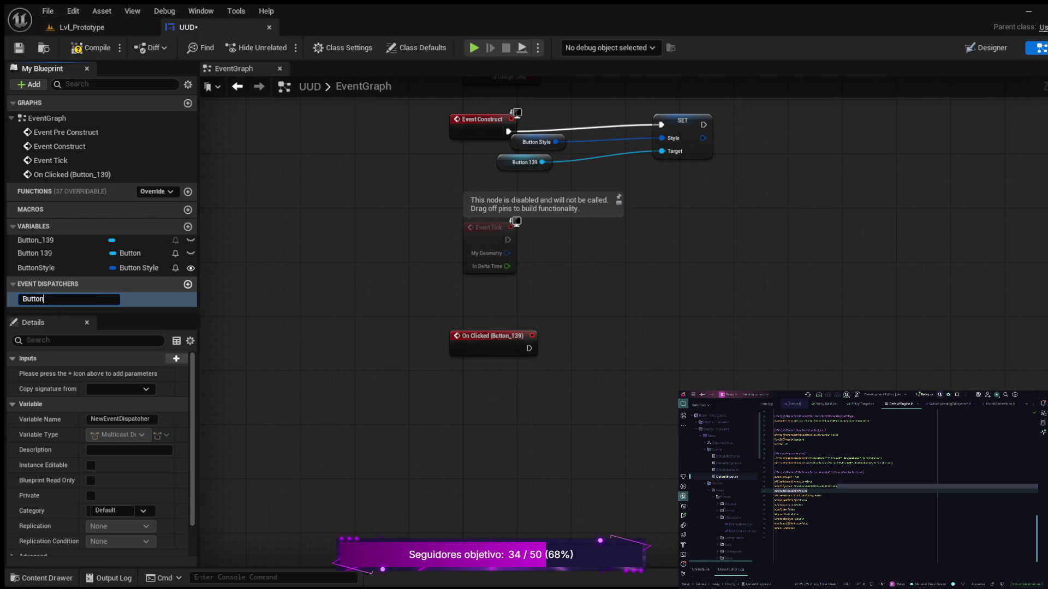
type("Clicked")
key("Return")
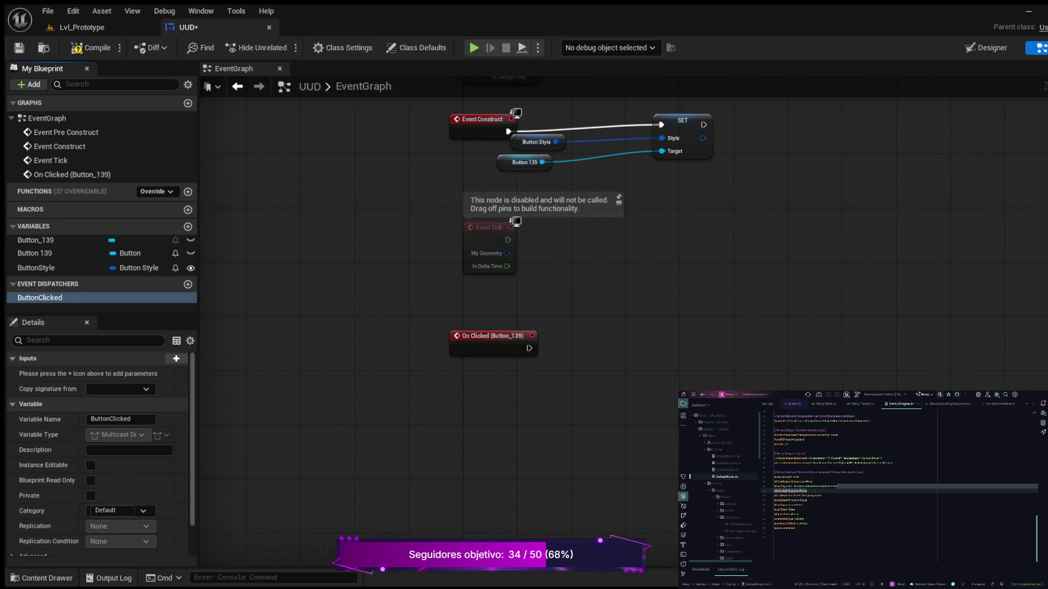
left_click(39, 297)
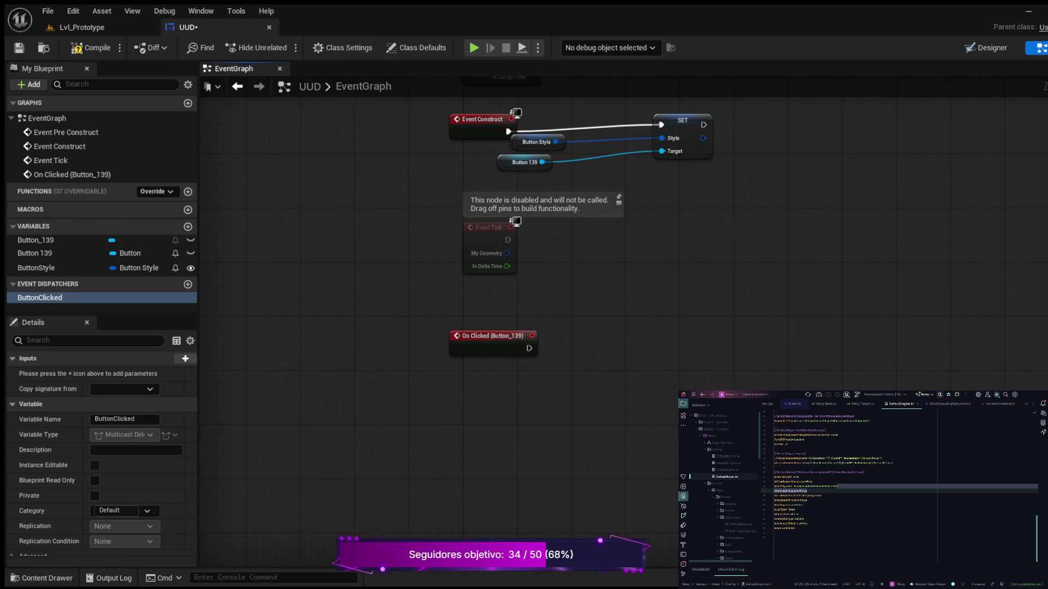
left_click_drag(40, 298, 606, 335)
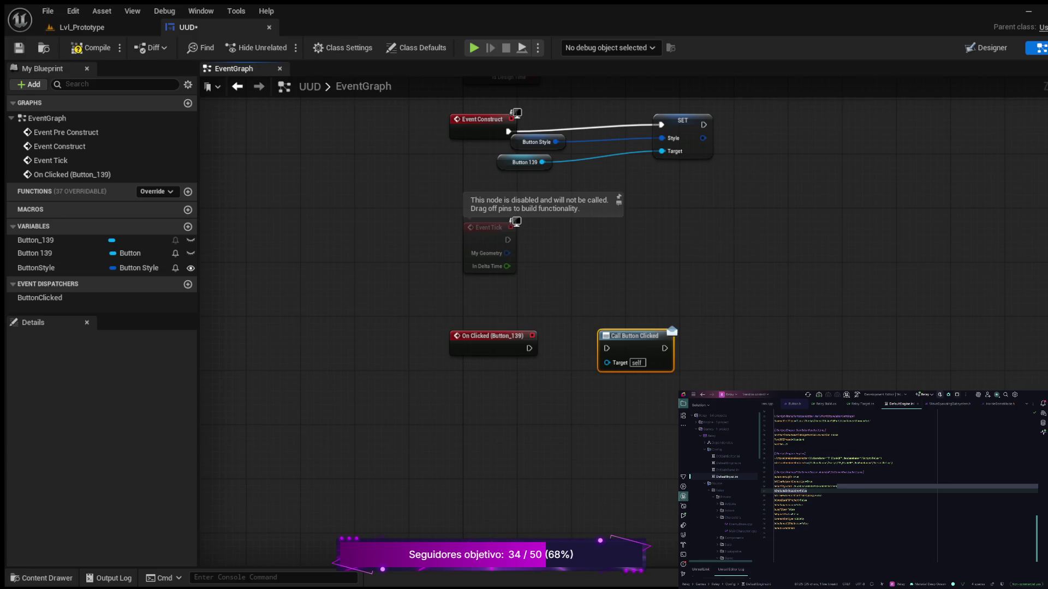
- Wire On Clicked (Button_139) into Call Button Clicked, then compile and save
left_click_drag(528, 348, 606, 348)
left_click(90, 47)
- Switch the UUD blueprint to the Designer view and select the root [UUD] widget in the Hierarchy
left_click(985, 48)
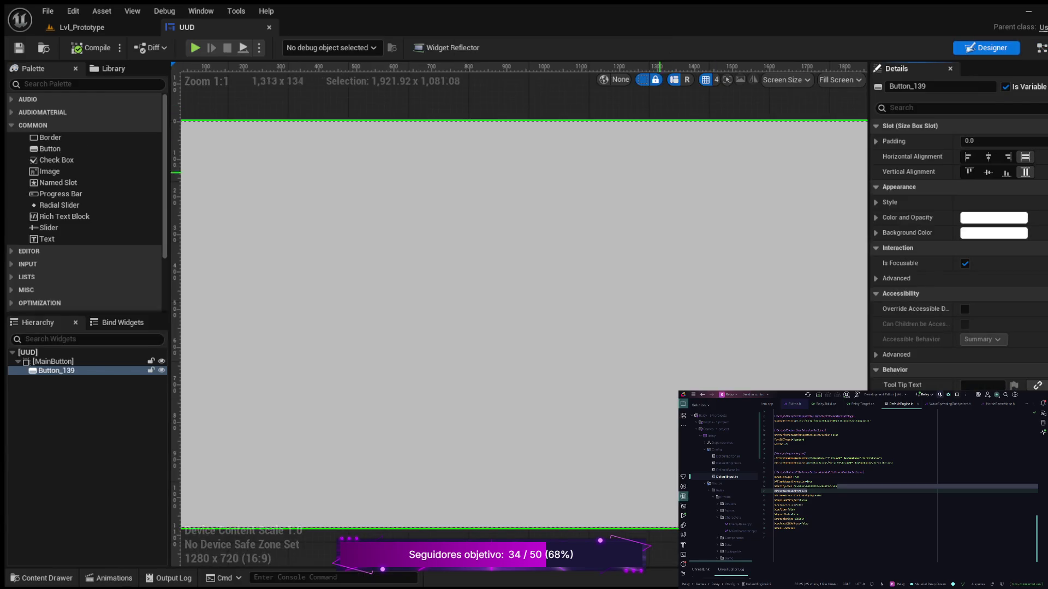
scroll(714, 369, "down", 1)
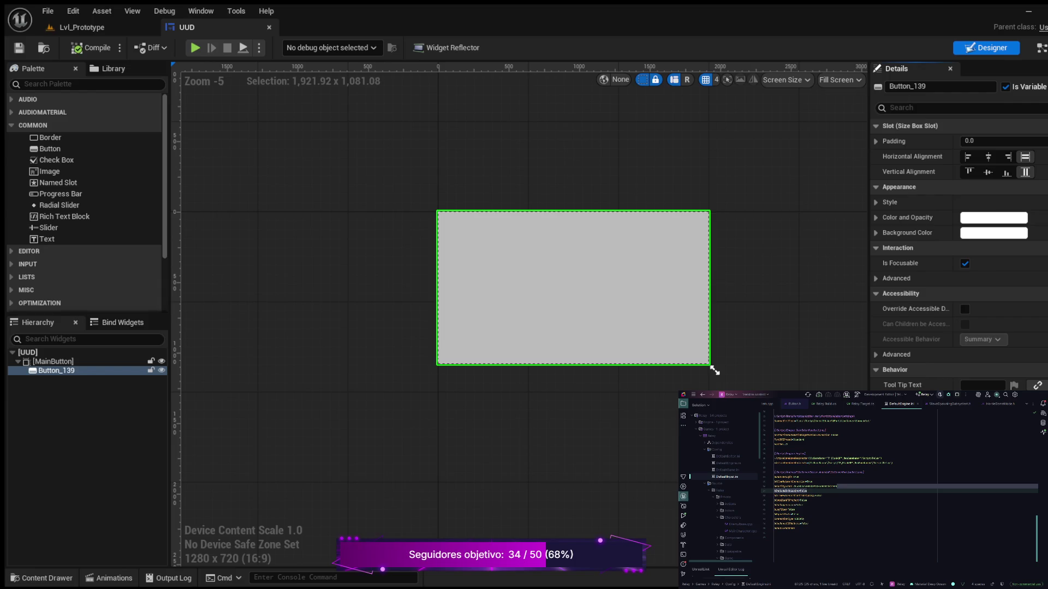
left_click(28, 352)
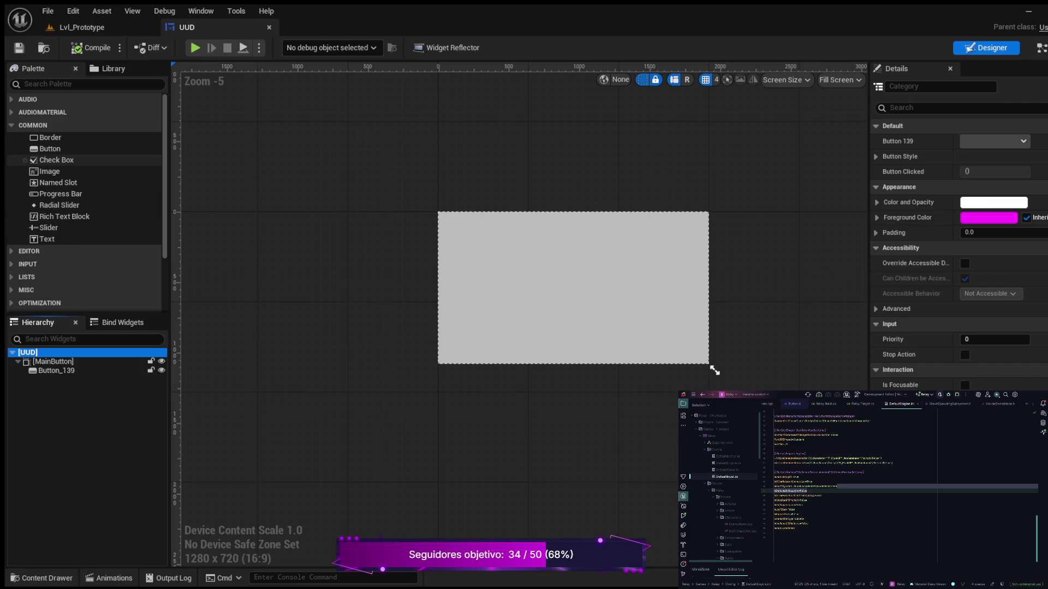
scroll(82, 161, "down", 1)
scroll(82, 164, "up", 1)
- Filter the widget palette with 'vertical' and pick the Vertical Box entry
left_click(55, 83)
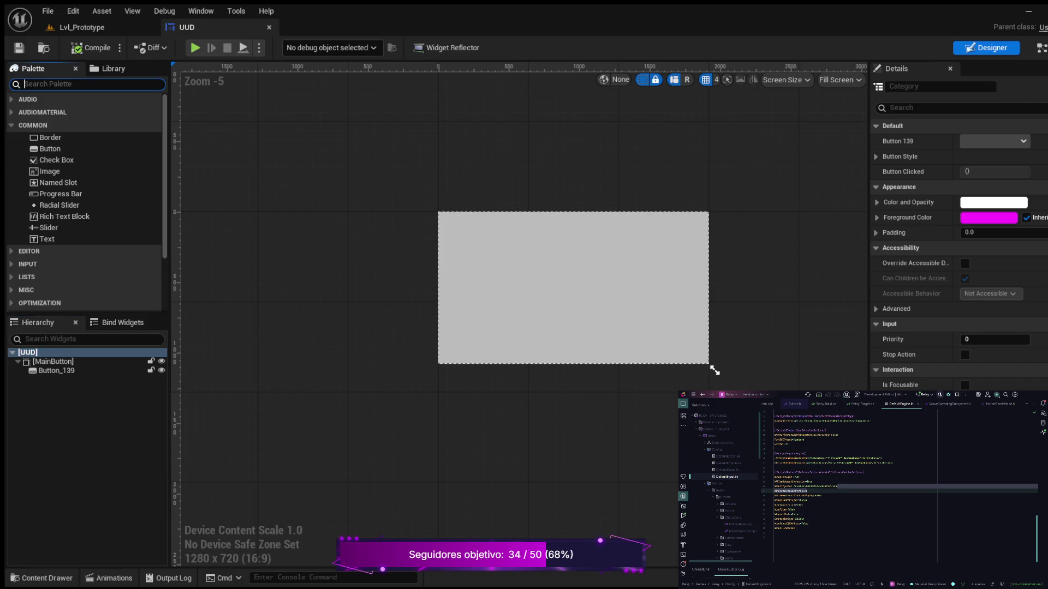
type("veri")
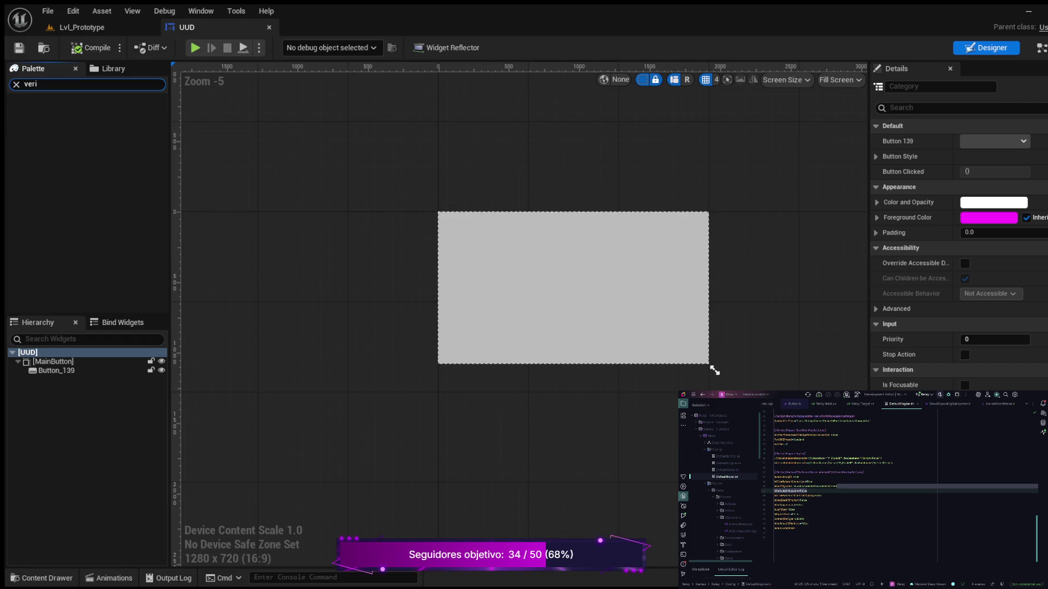
key("BackSpace")
type("tical")
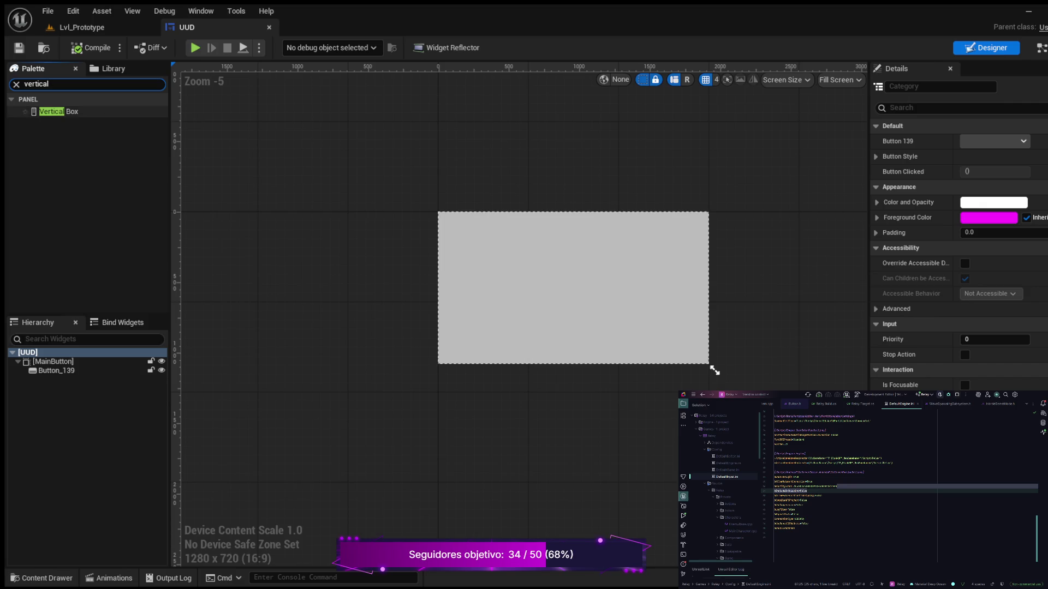
key("Down")
scroll(713, 368, "down", 5)
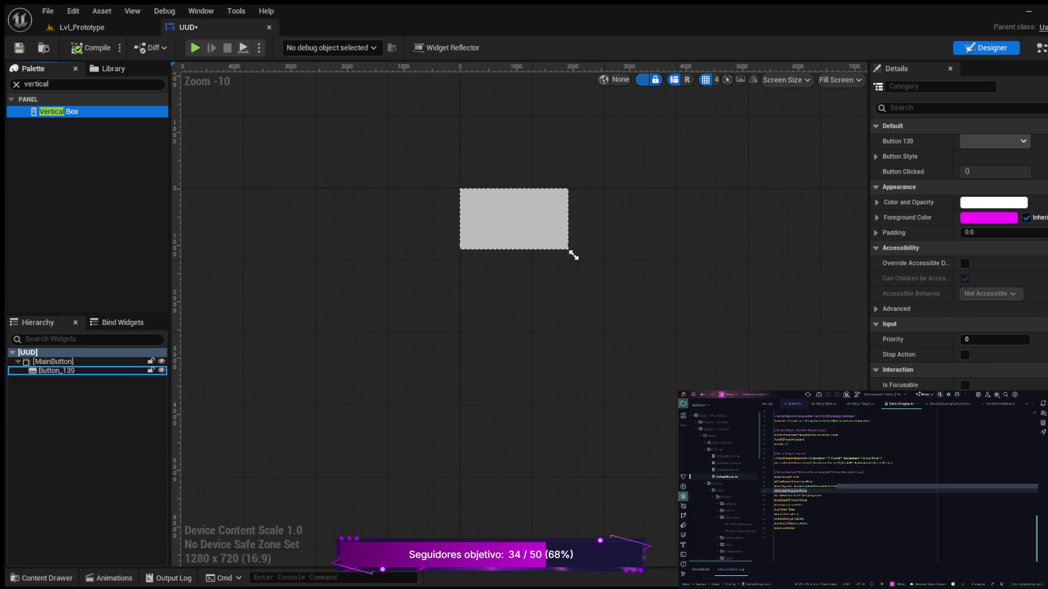
left_click_drag(573, 255, 573, 255)
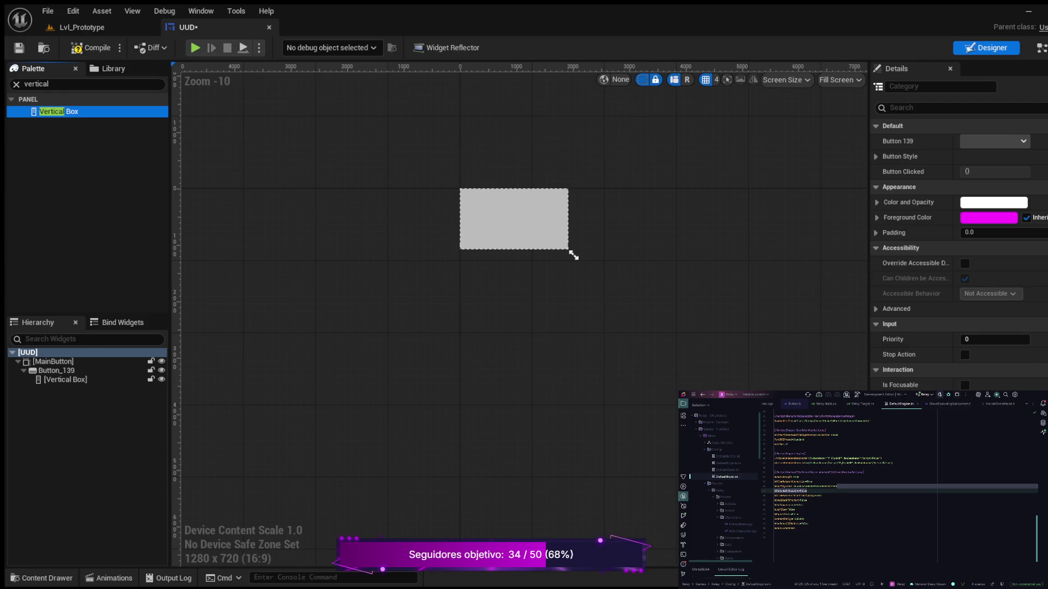
key("ctrl+z")
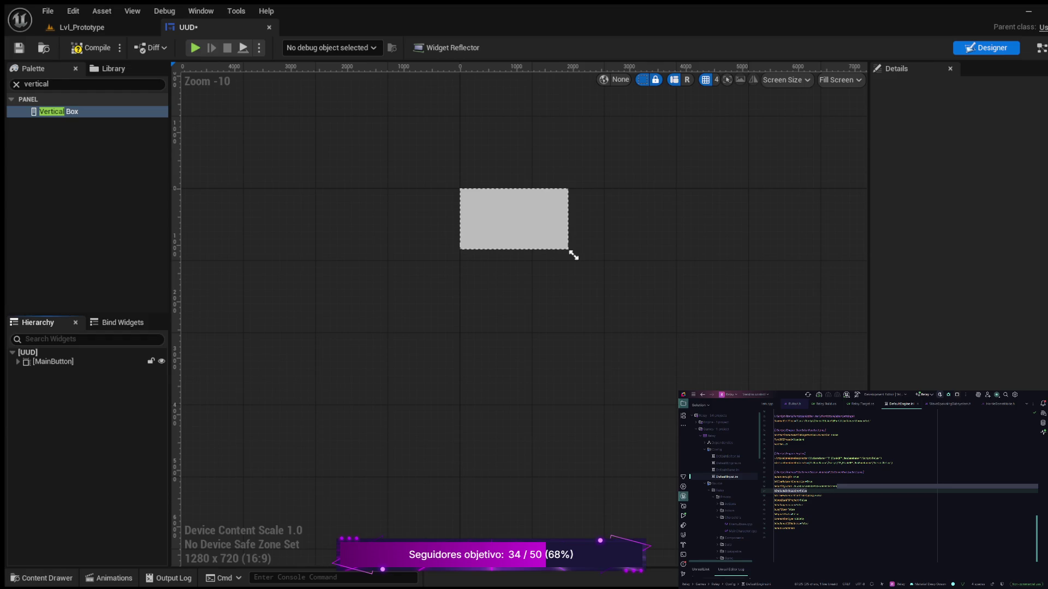
- With Vertical Box chosen, select Button_139 and then its parent MainButton in the Hierarchy
left_click(59, 111)
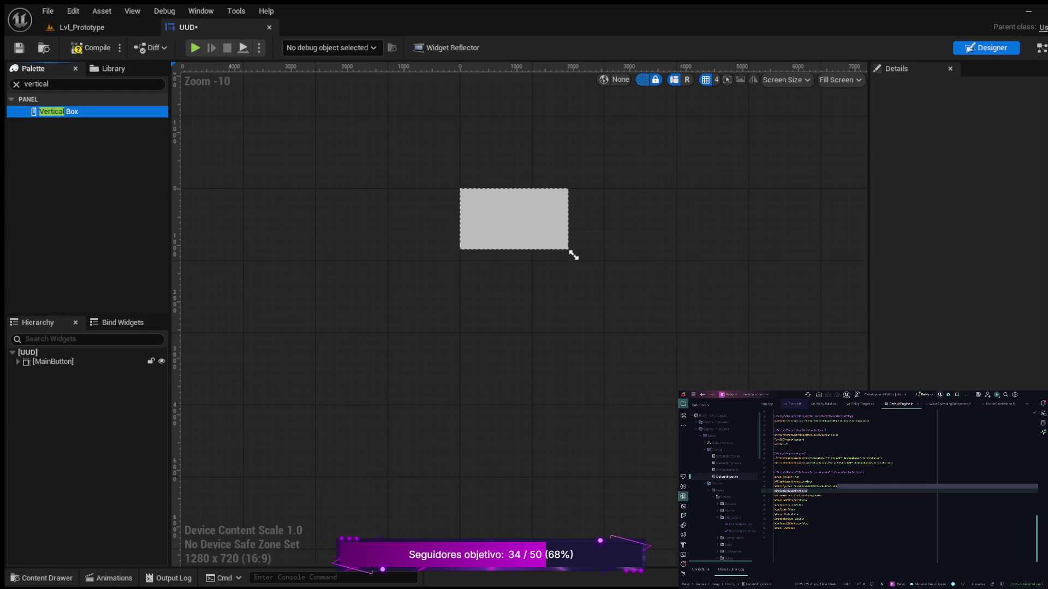
left_click(572, 256)
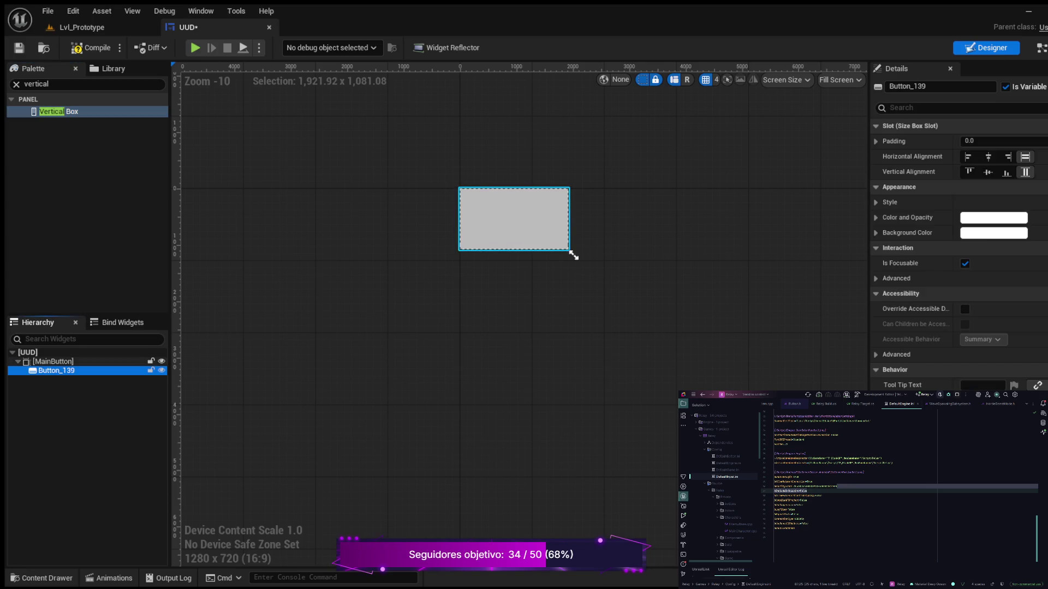
left_click(573, 255)
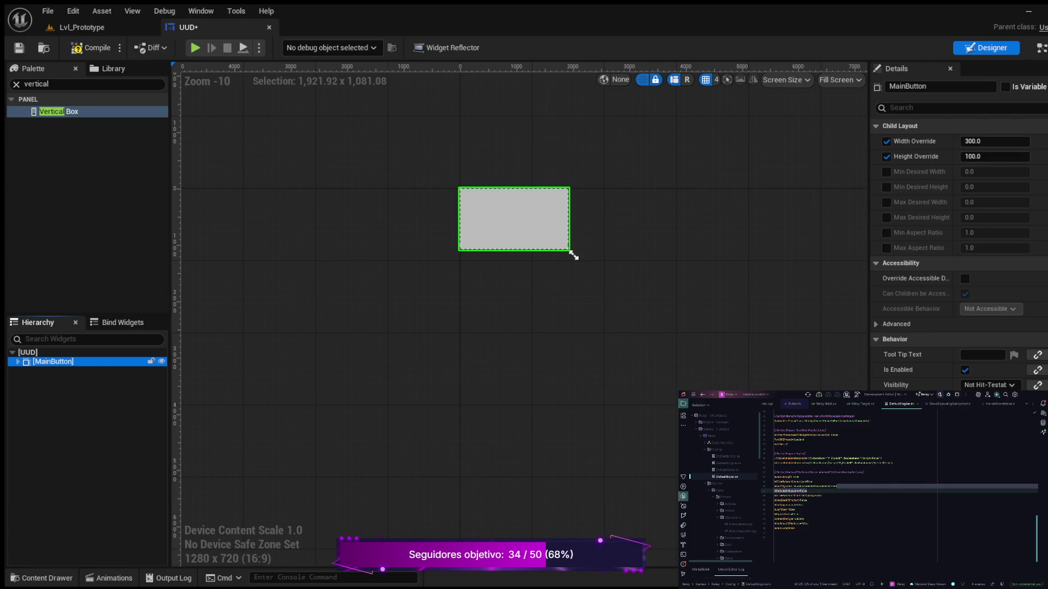
left_click(122, 323)
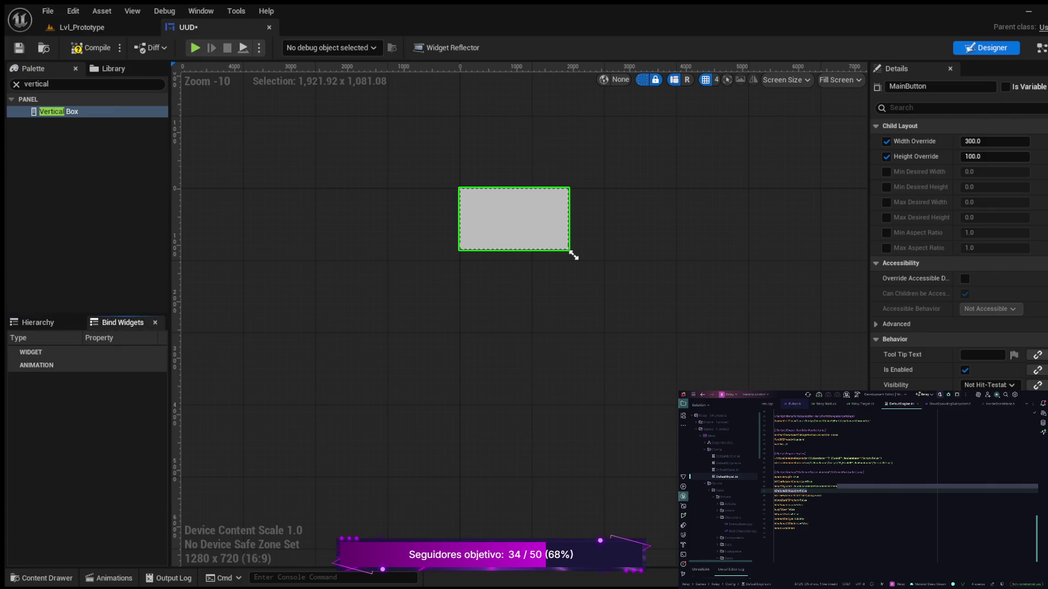
left_click(39, 323)
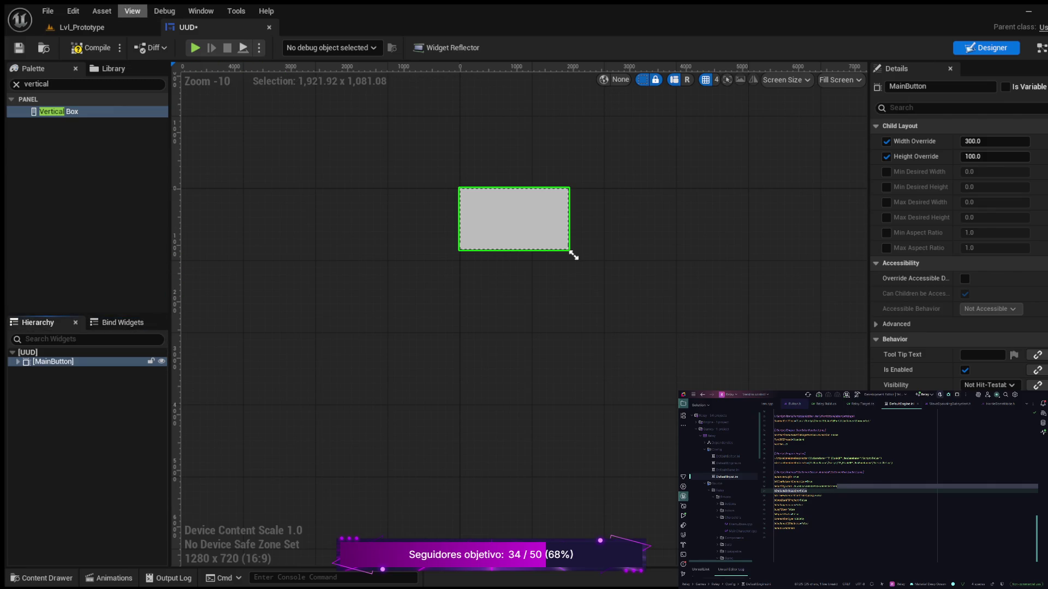
- Compile the UUD blueprint and select the root [UUD] widget in the Hierarchy
left_click(93, 48)
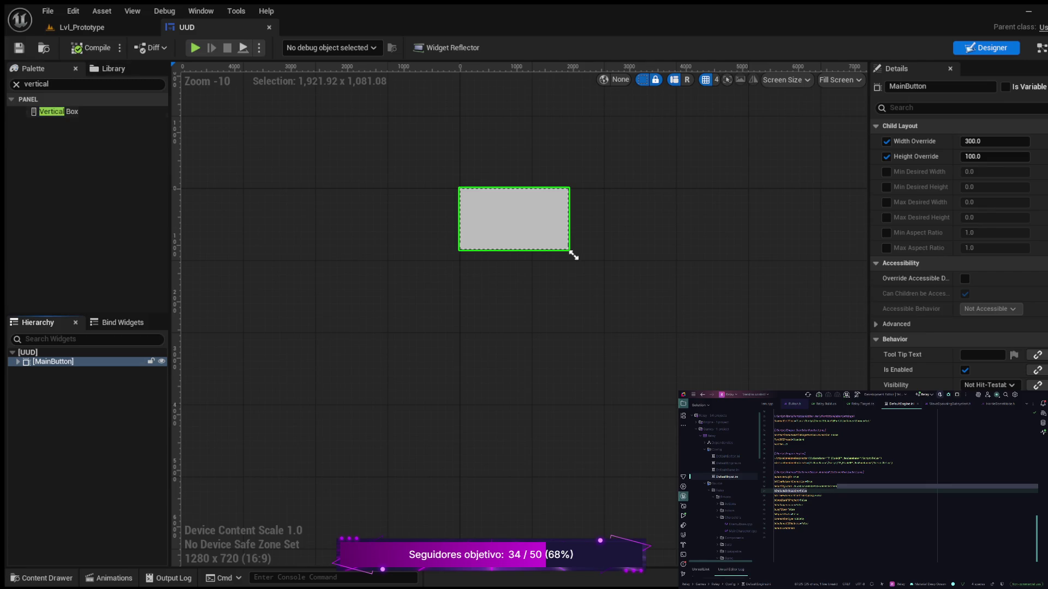
left_click(57, 111)
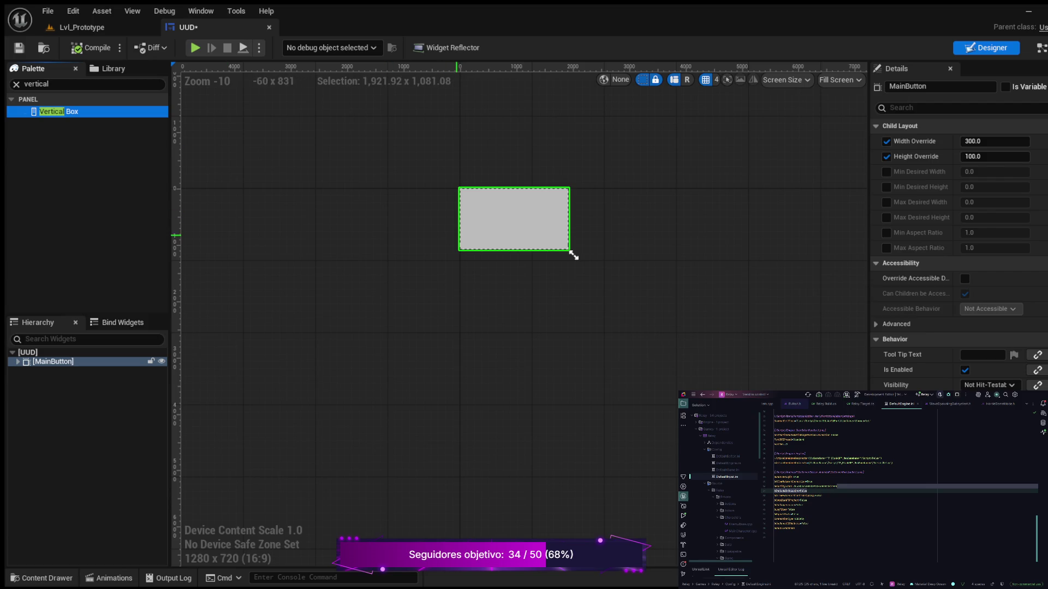
left_click(573, 255)
scroll(573, 255, "up", 3)
scroll(571, 258, "down", 3)
left_click(570, 258)
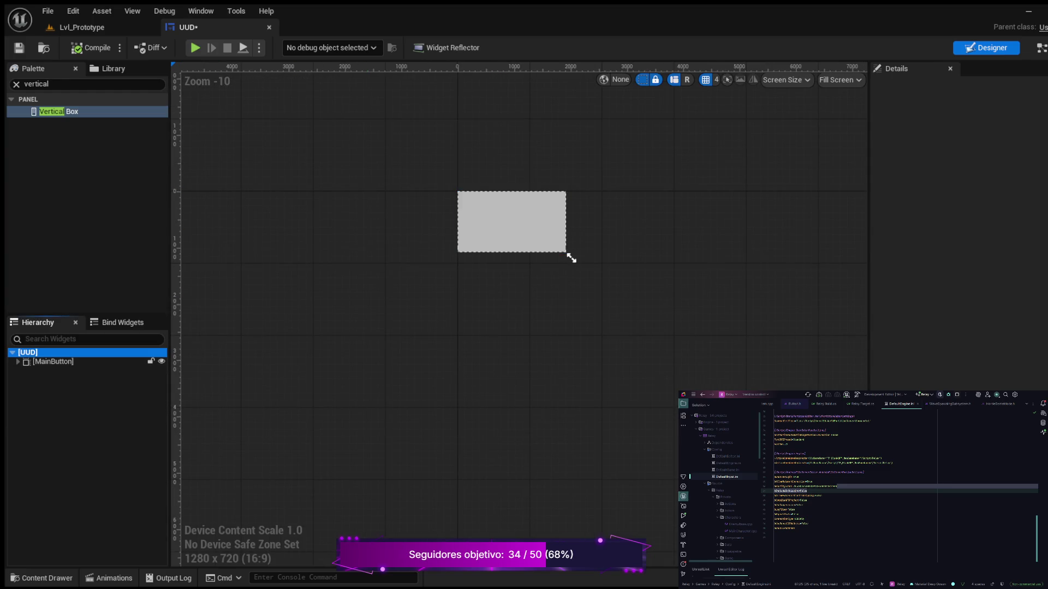
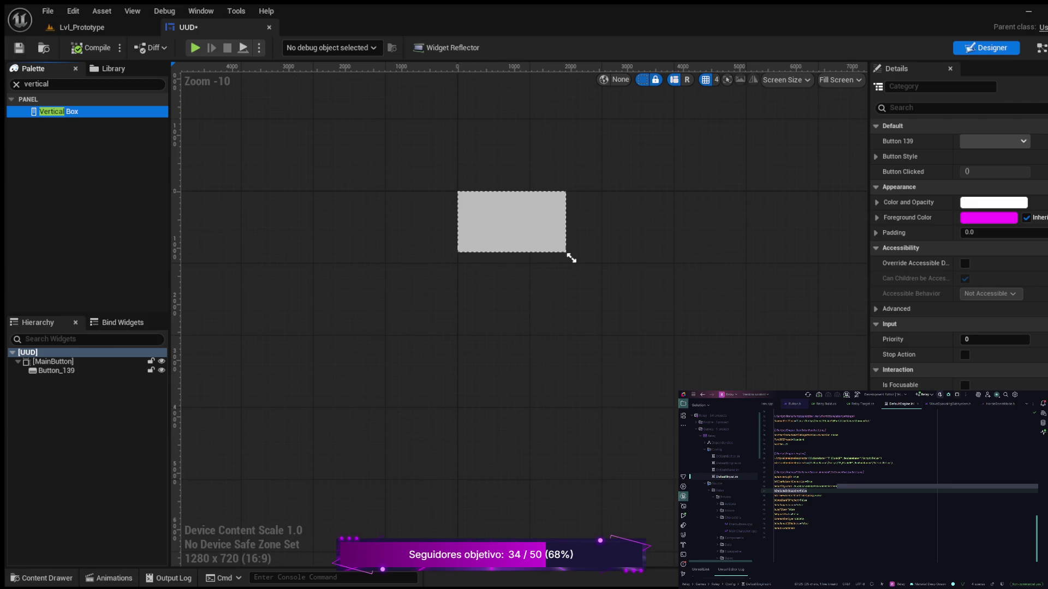
- Replace the Palette search with 'ca' and pick the Canvas Panel widget
left_click(17, 84)
type("ca")
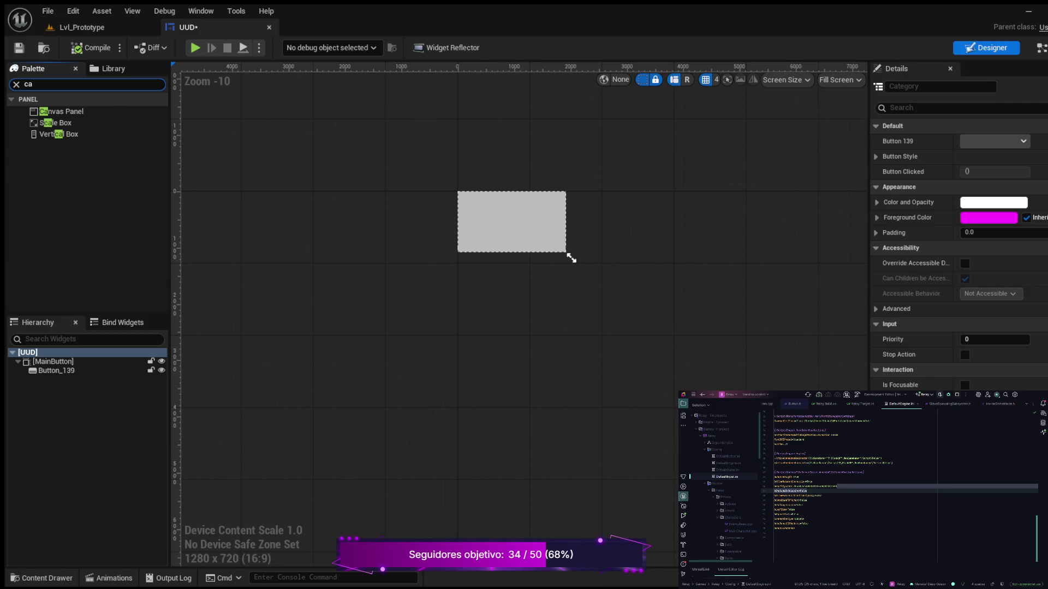
left_click(61, 111)
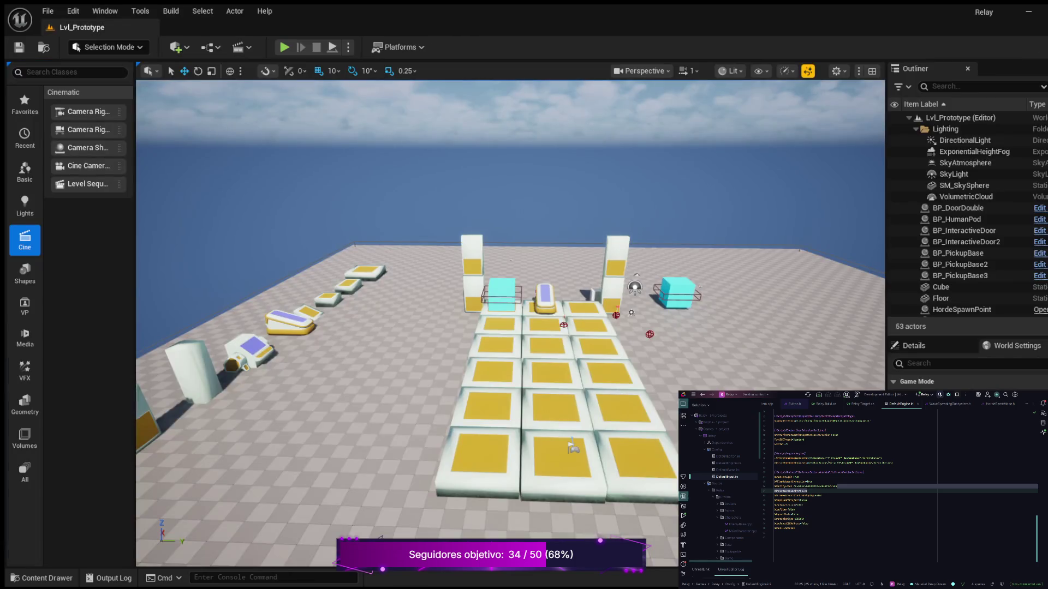
- Delete the UUD widget blueprint from the Content Drawer
key("ctrl+space")
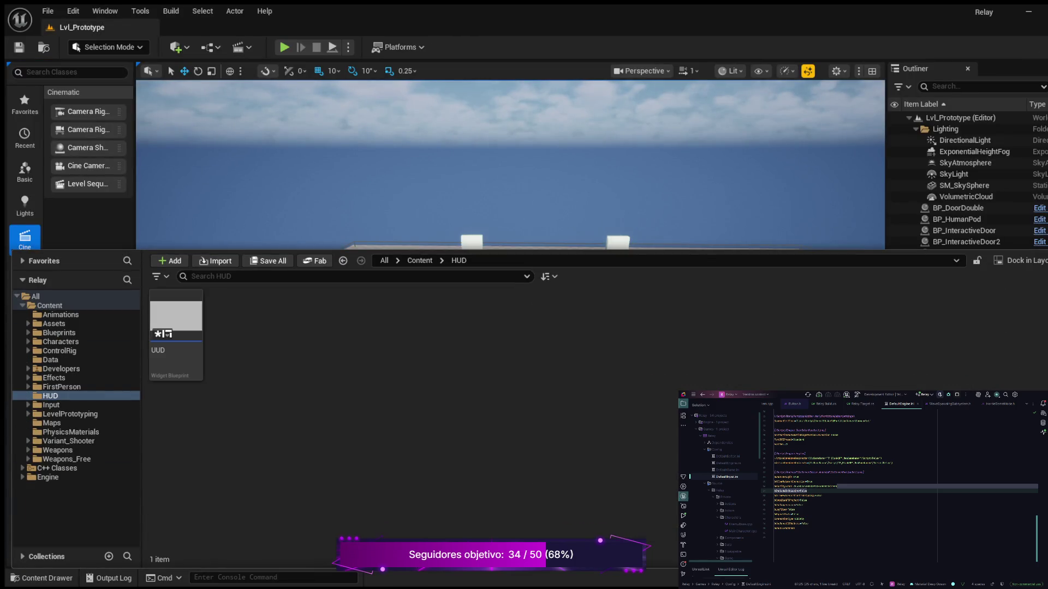
left_click(176, 327)
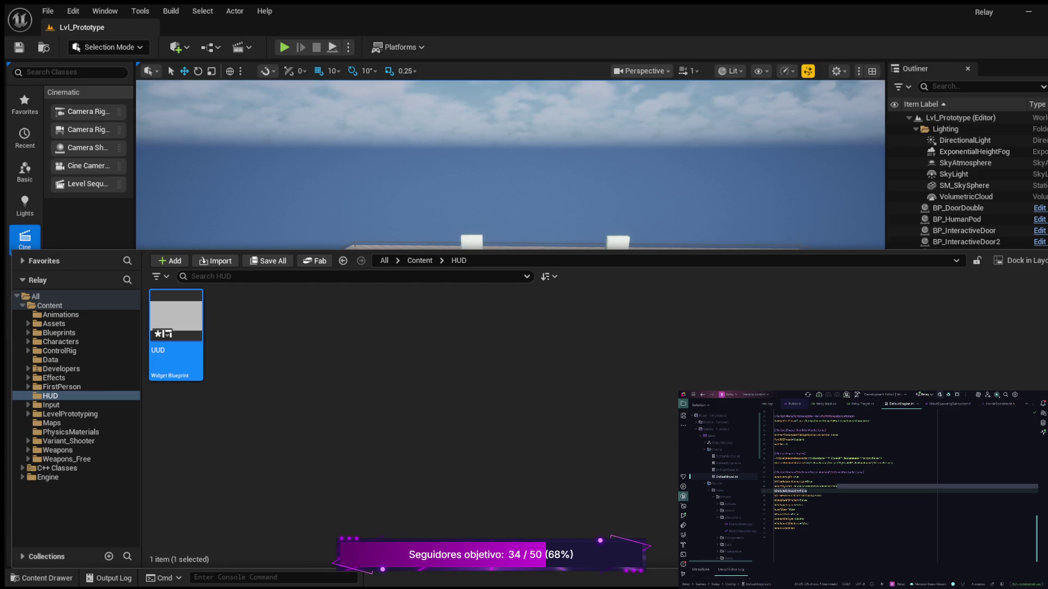
key("Delete")
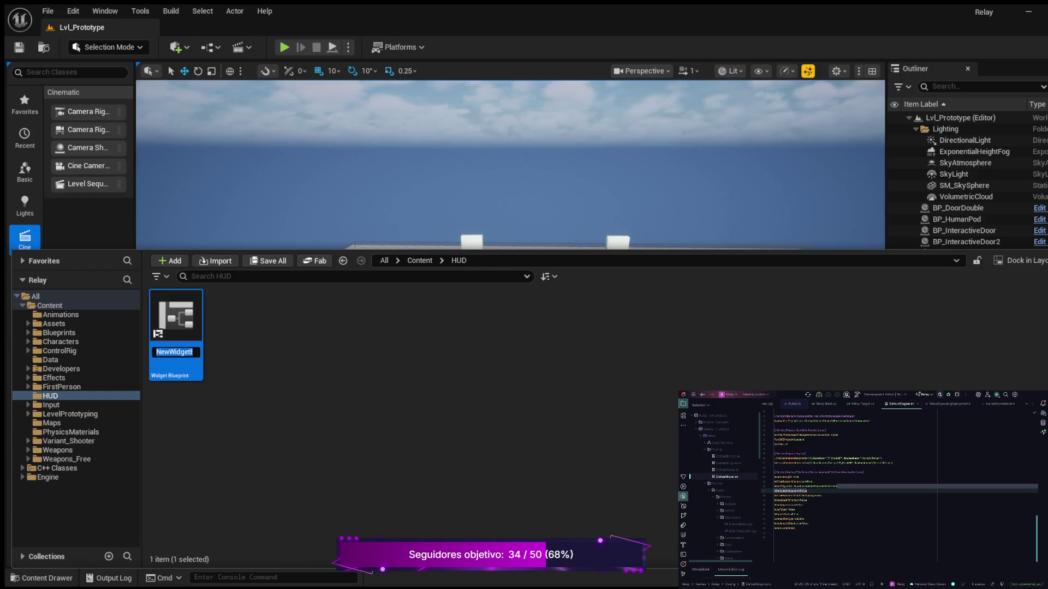
- Name the new widget blueprint HUD and save it
type("HUD")
key("Return")
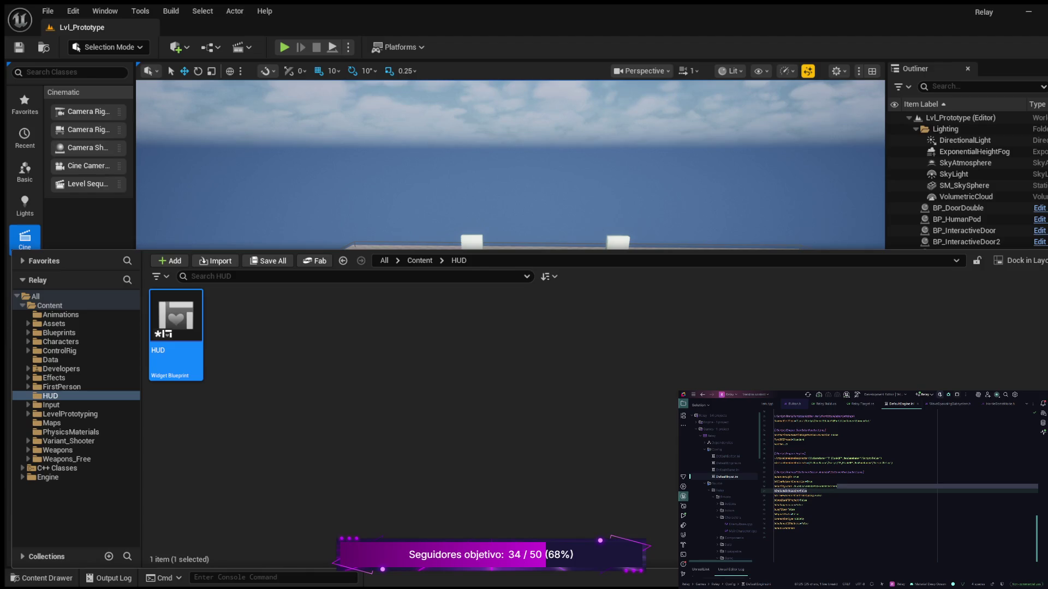
key("ctrl+s")
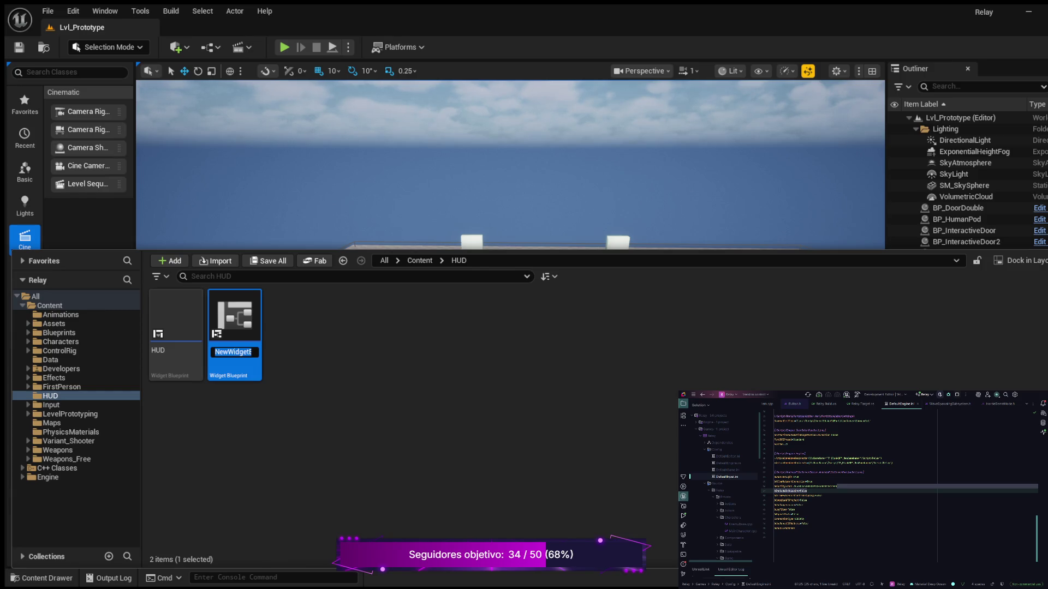
- Name the second widget blueprint CustomButton and close the Content Drawer
type("Cu")
type("stom")
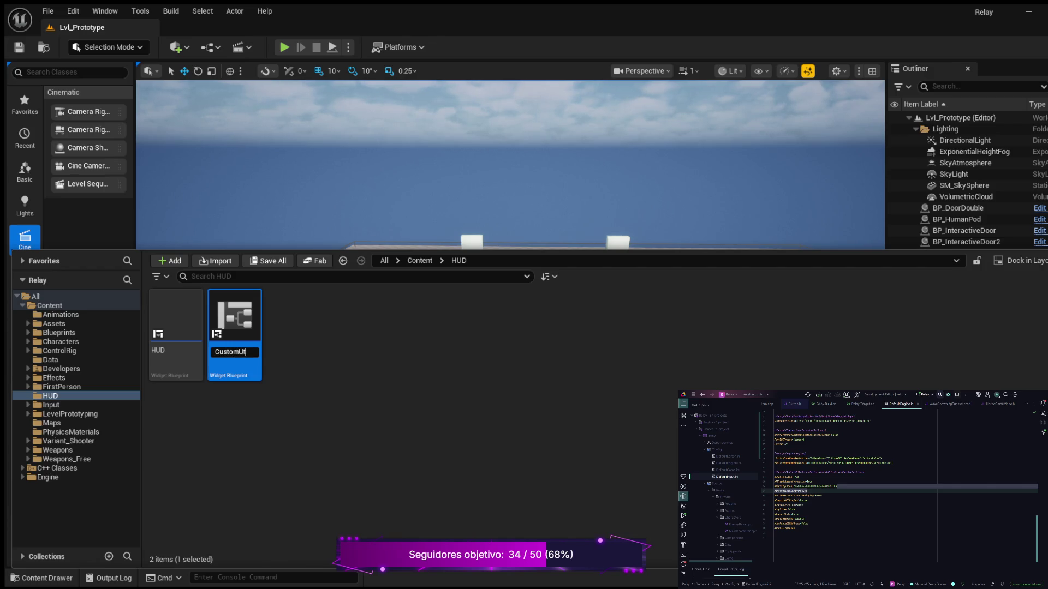
type("Button")
key("Return")
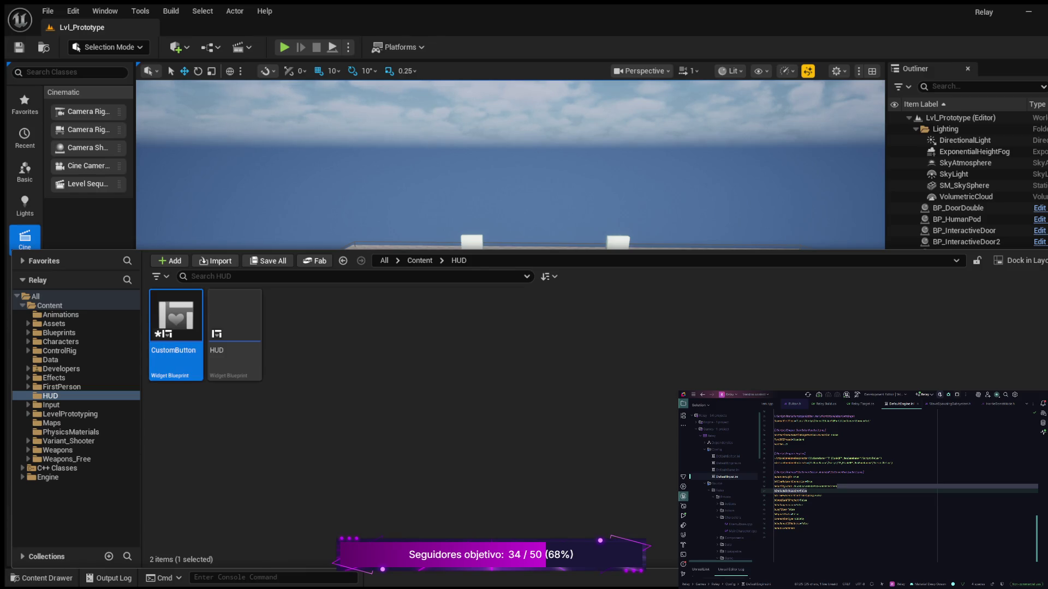
key("ctrl+space")
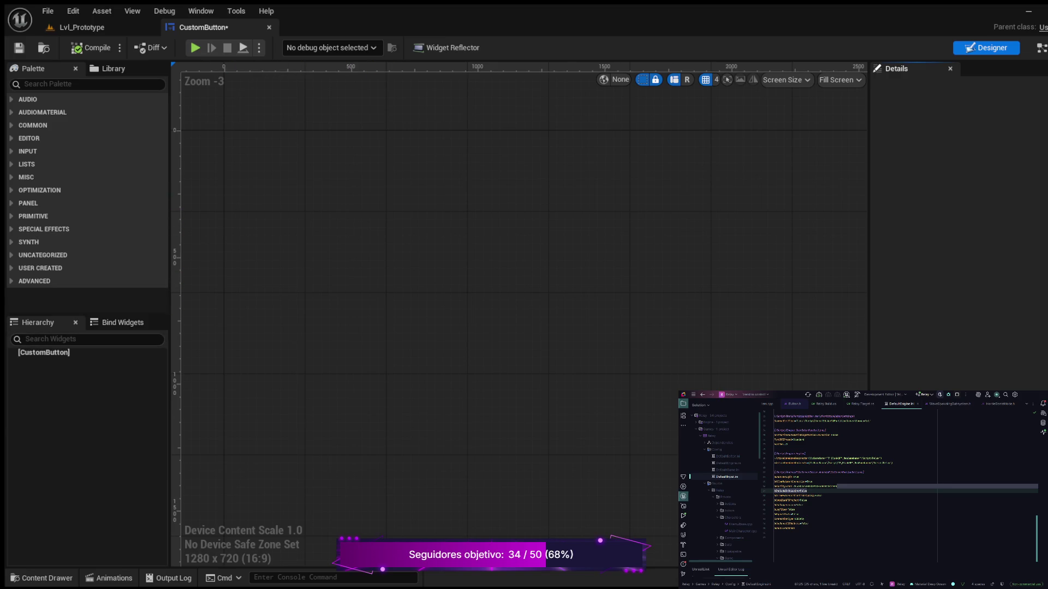
- Add a Button from the Palette into the CustomButton root widget
left_click(44, 352)
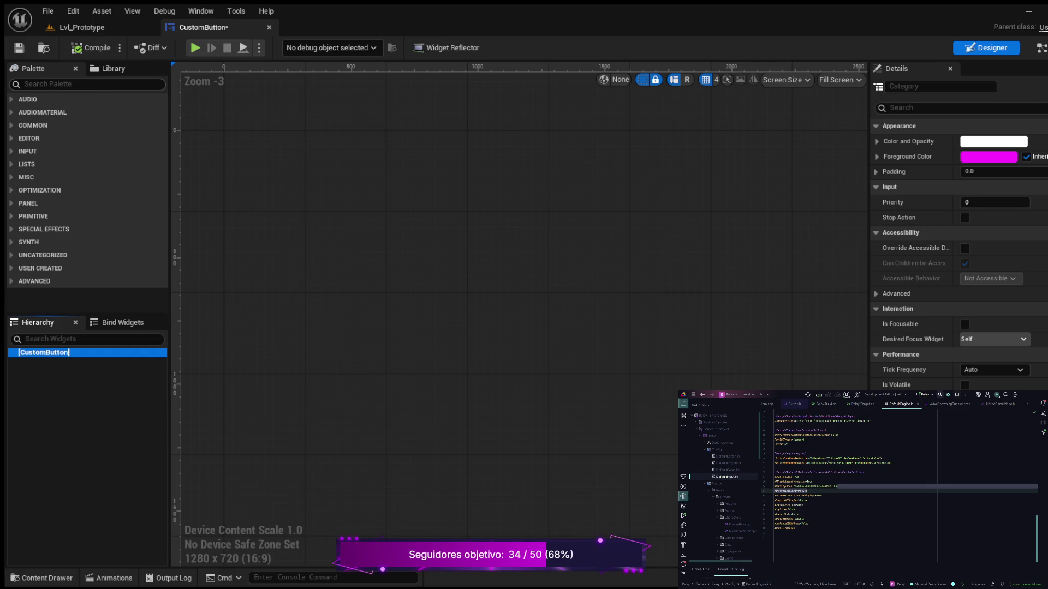
left_click(65, 84)
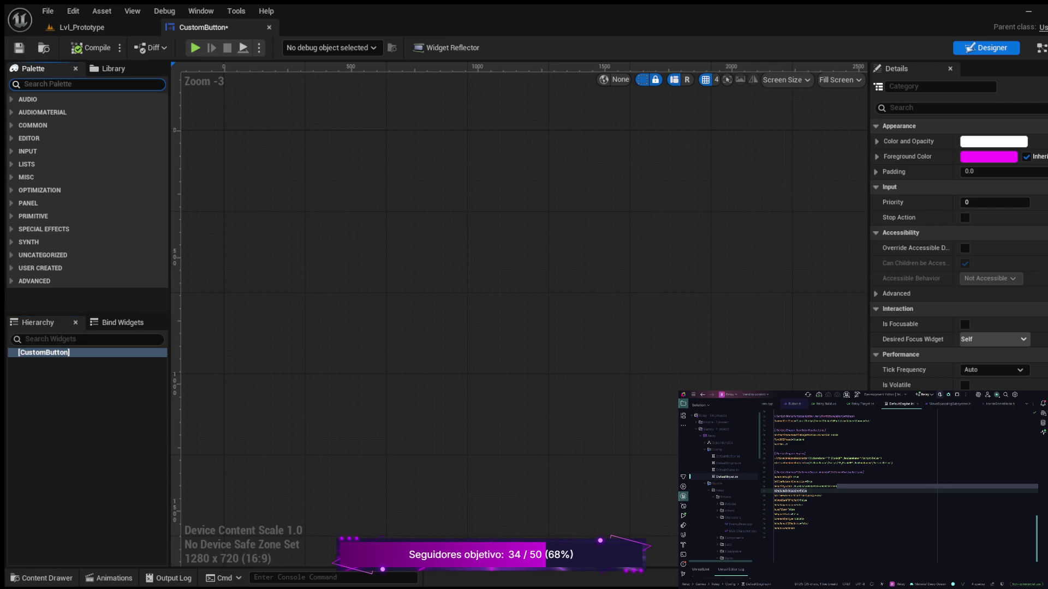
type("bu")
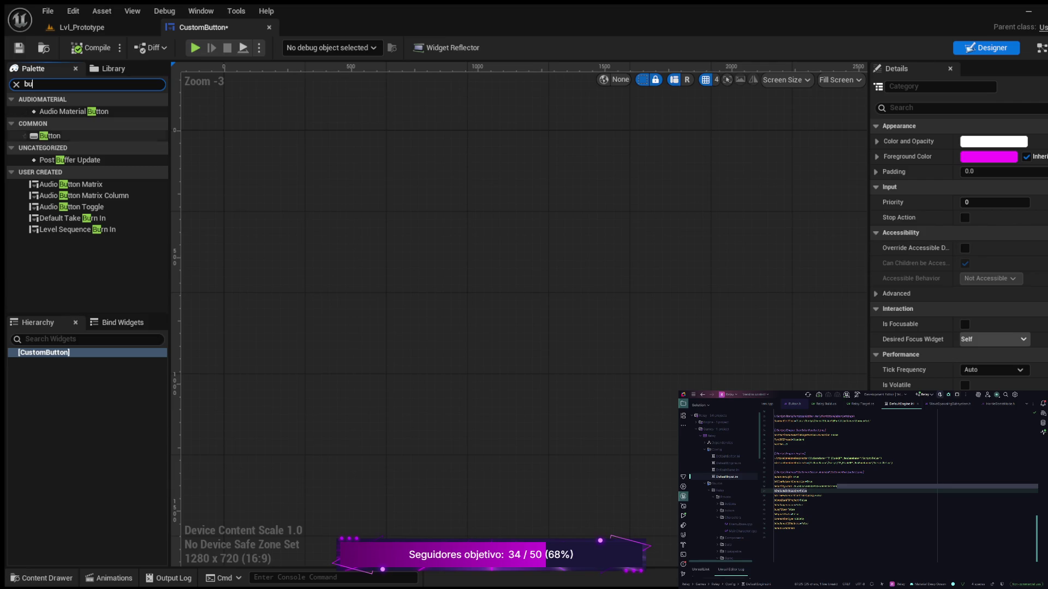
left_click_drag(49, 135, 44, 354)
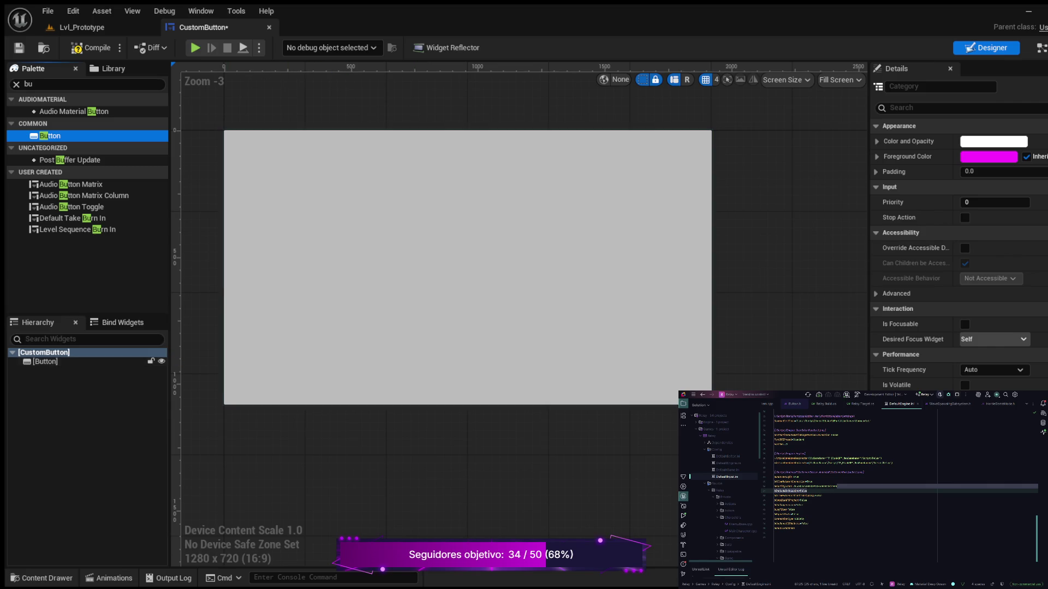
- Wrap the new Button inside a Size Box
left_click(467, 268)
left_click(467, 268)
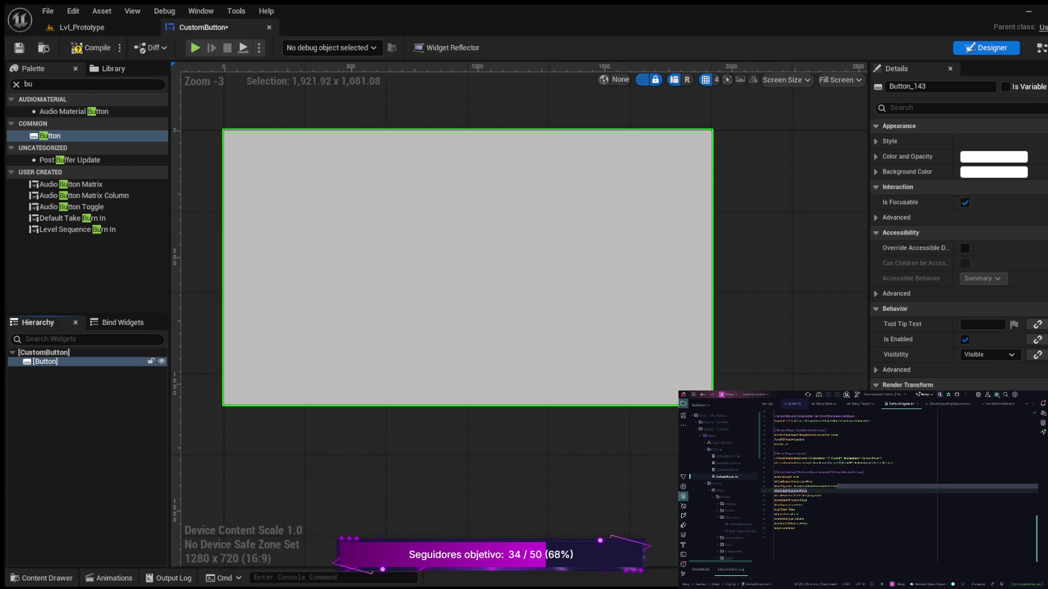
left_click(194, 502)
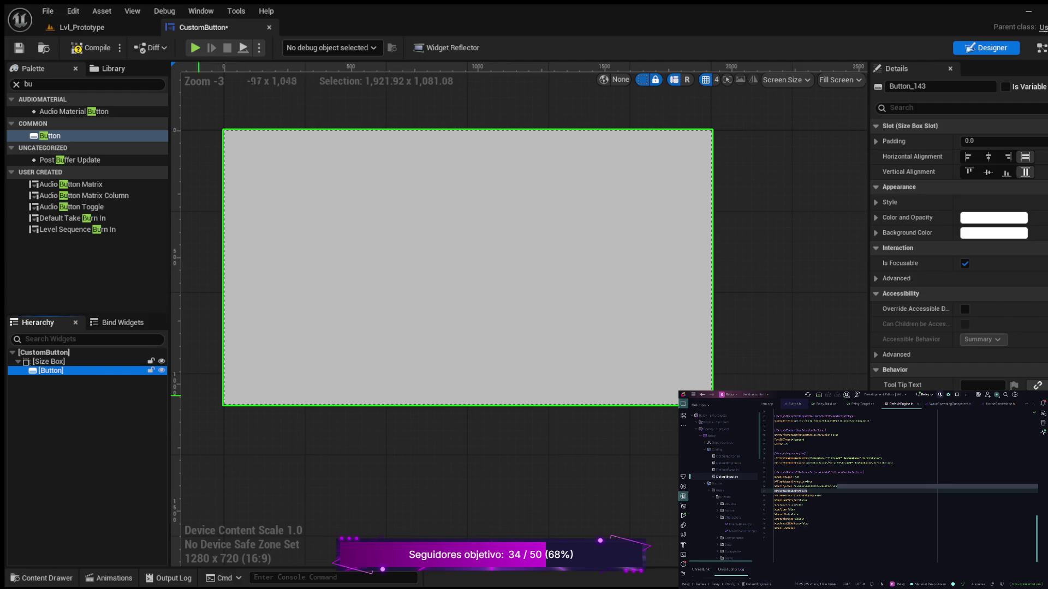
- Override the Size Box width to 300 and height to 100, then compile
left_click(792, 299)
left_click(886, 141)
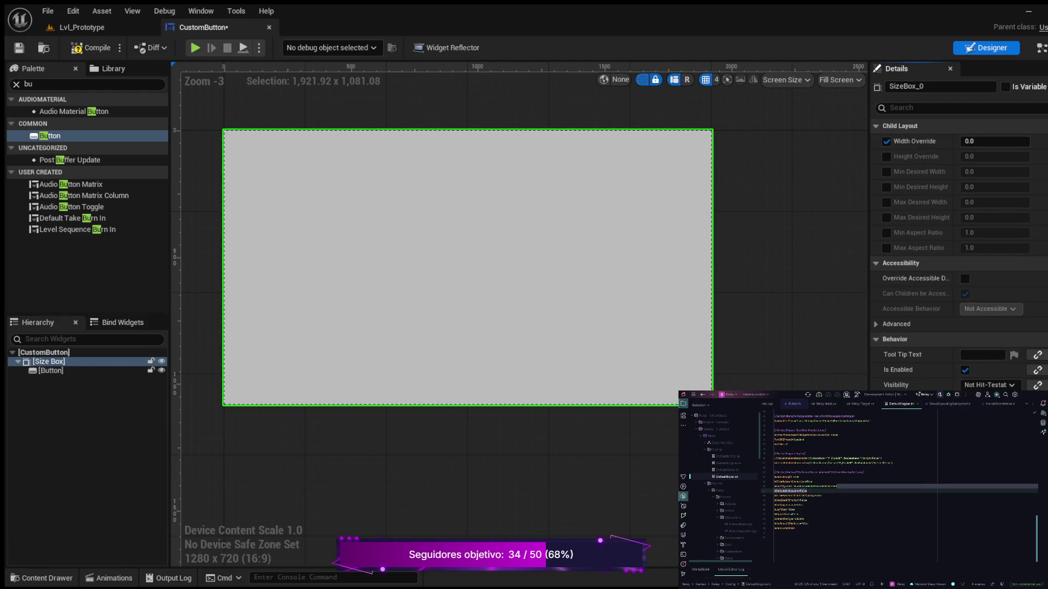
left_click(886, 157)
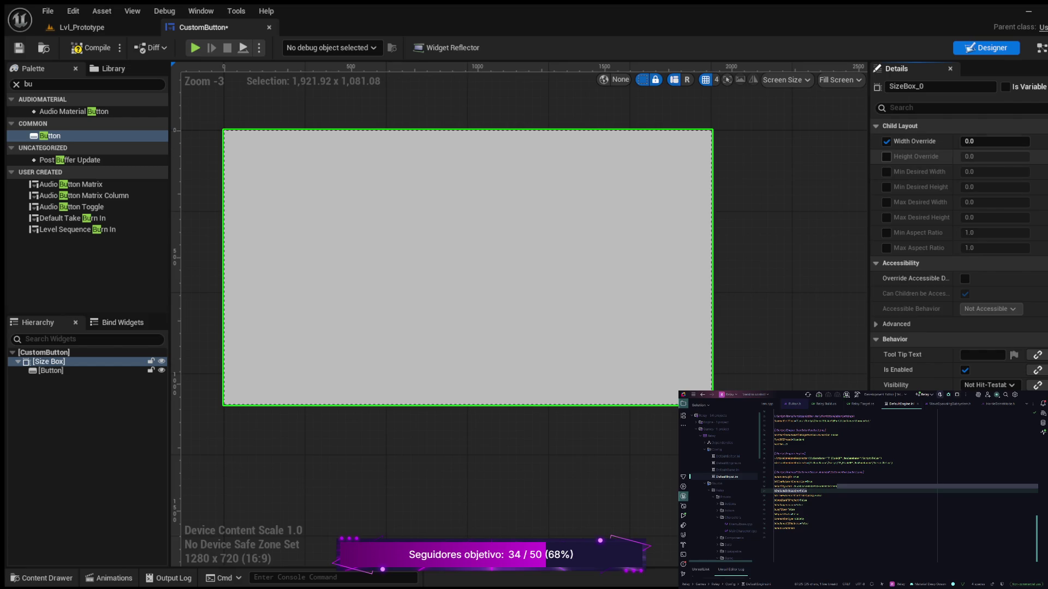
left_click(969, 141)
type("300.0")
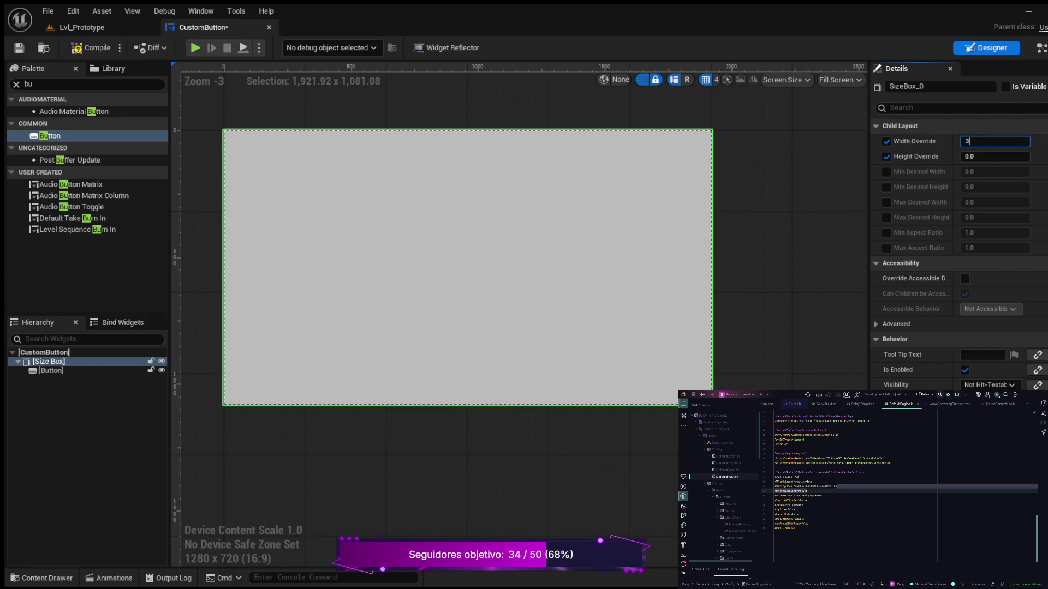
left_click(994, 157)
type("100.0")
key("Return")
left_click(91, 48)
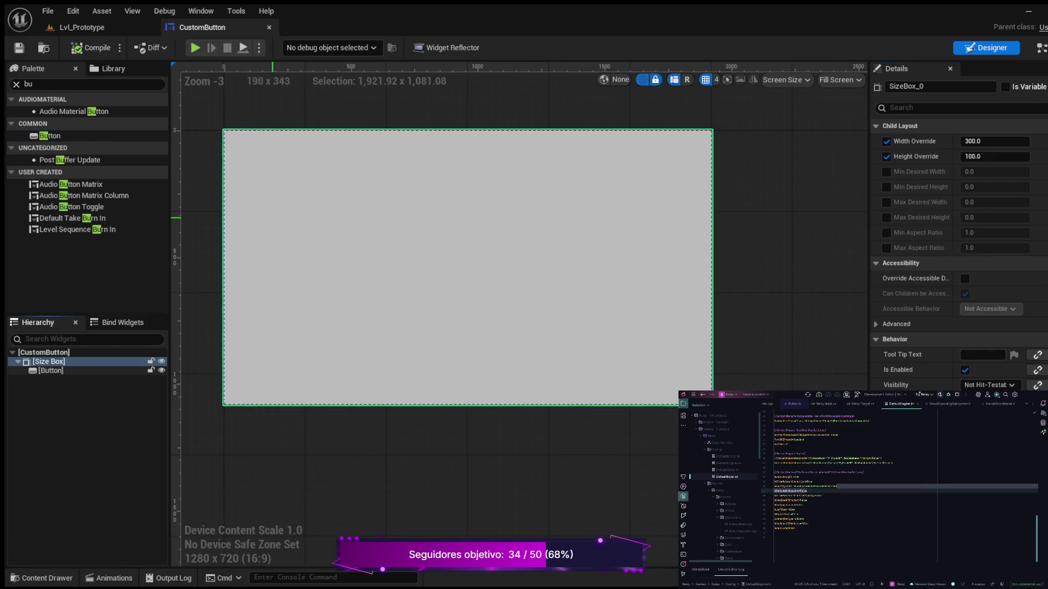
- Check the Button and Size Box selection, then switch to the Event Graph
scroll(325, 266, "down", 2)
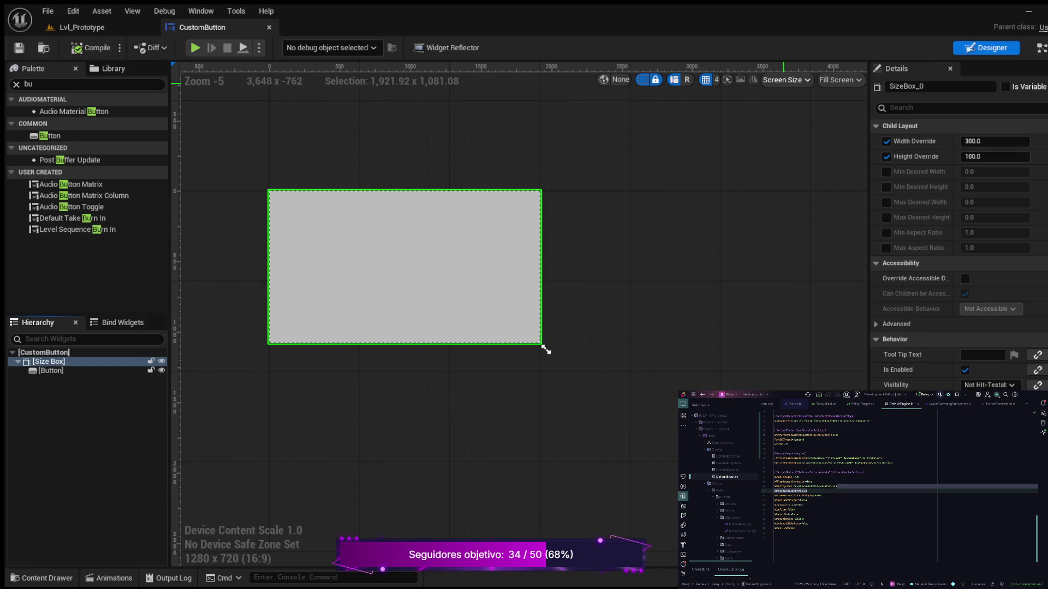
left_click(546, 350)
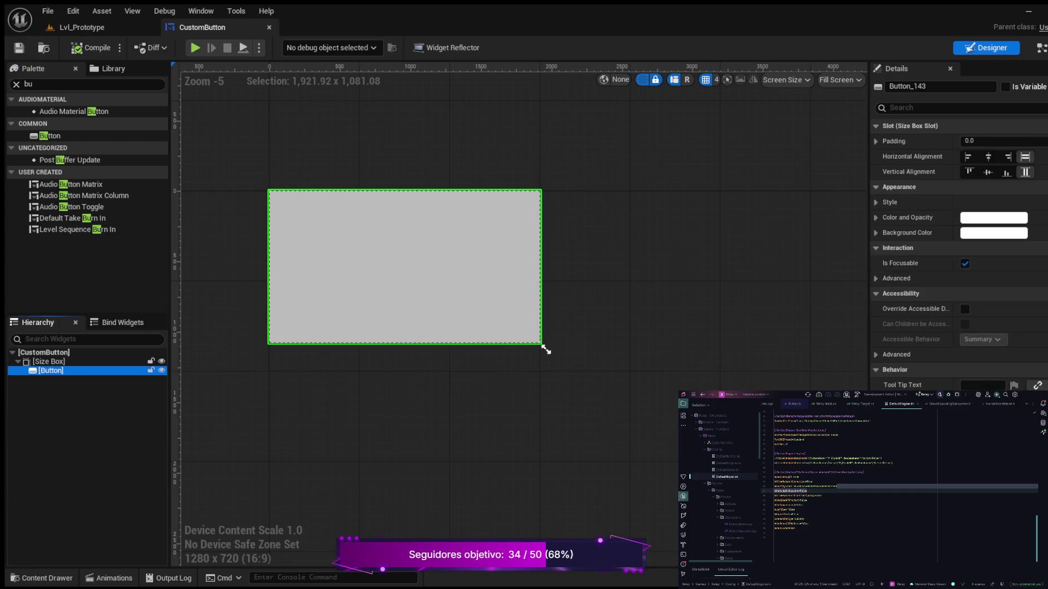
left_click(546, 350)
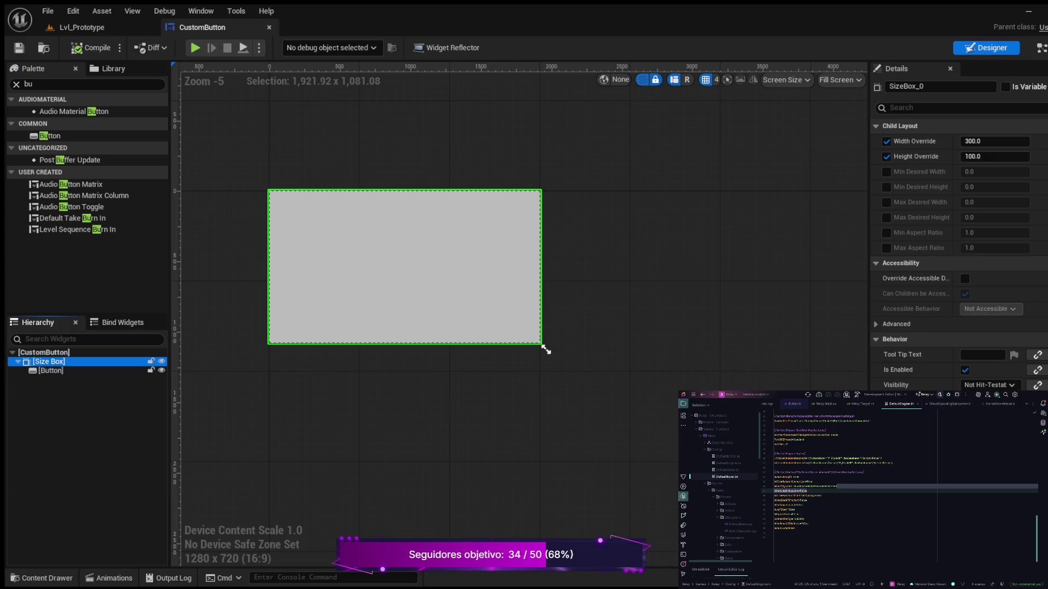
scroll(789, 166, "up", 2)
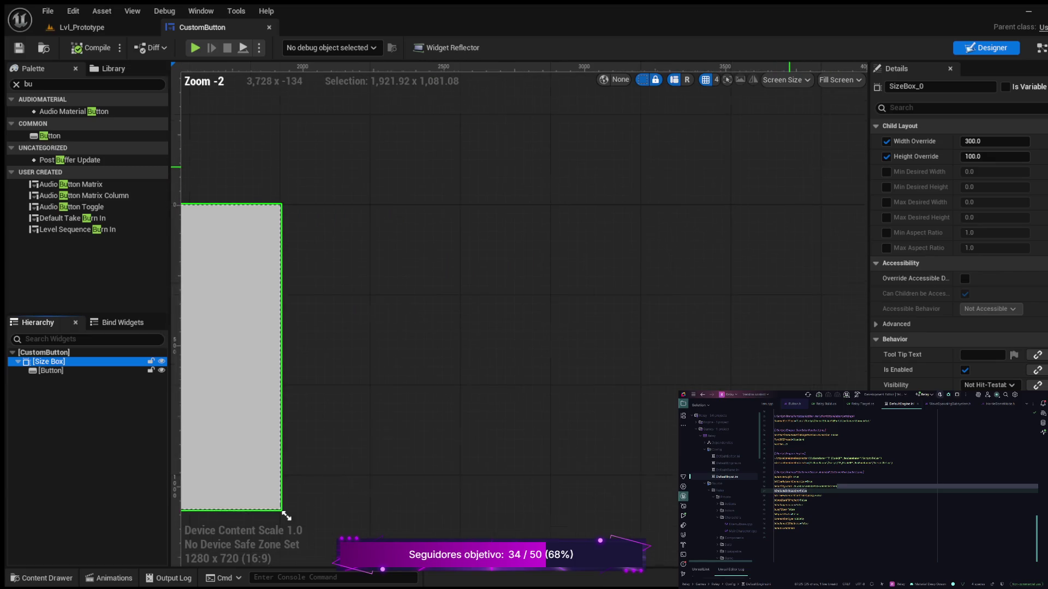
scroll(548, 352, "down", 2)
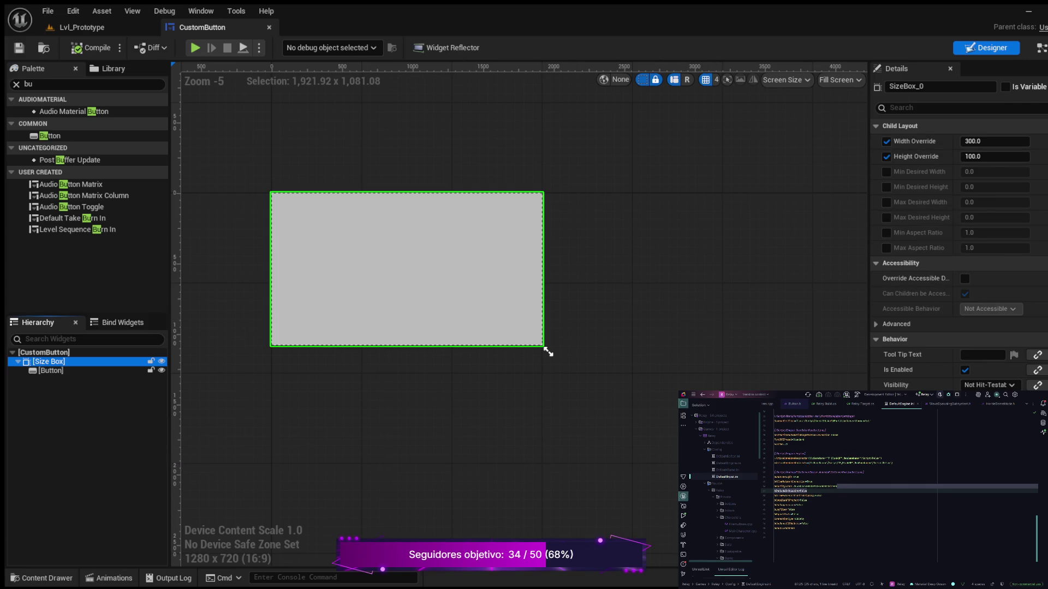
left_click(1040, 47)
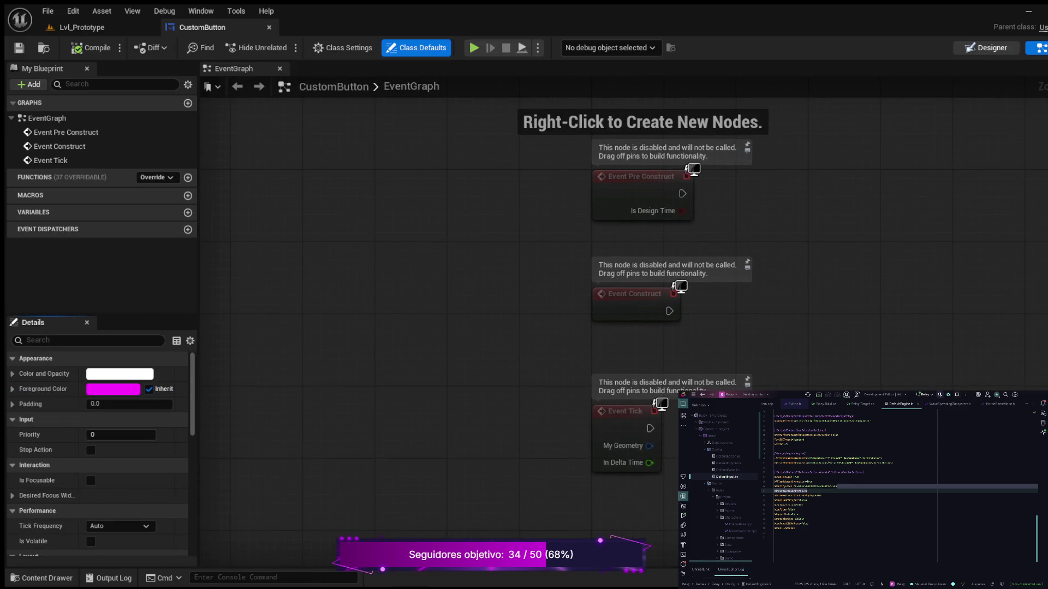
- Keep the Button named Button_143, mark it Is Variable, and compile the blueprint
left_click(986, 48)
left_click(48, 361)
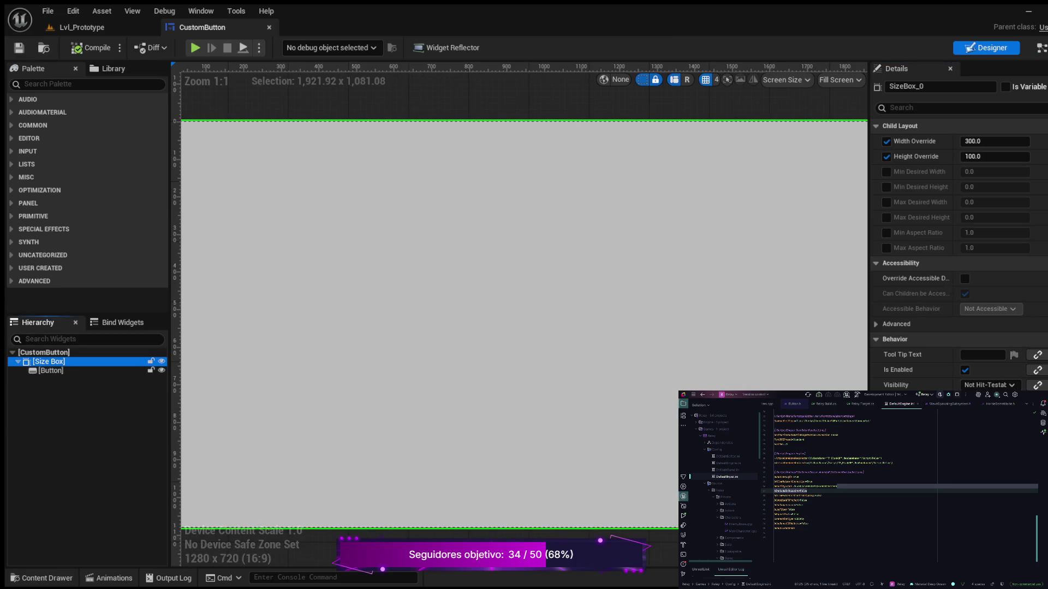
left_click(51, 370)
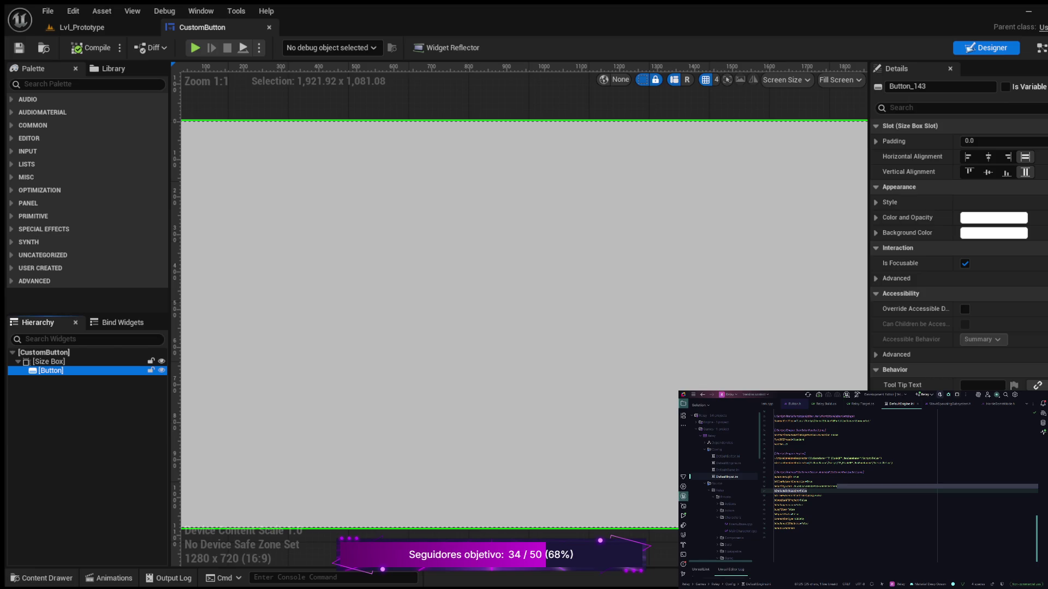
key("F2")
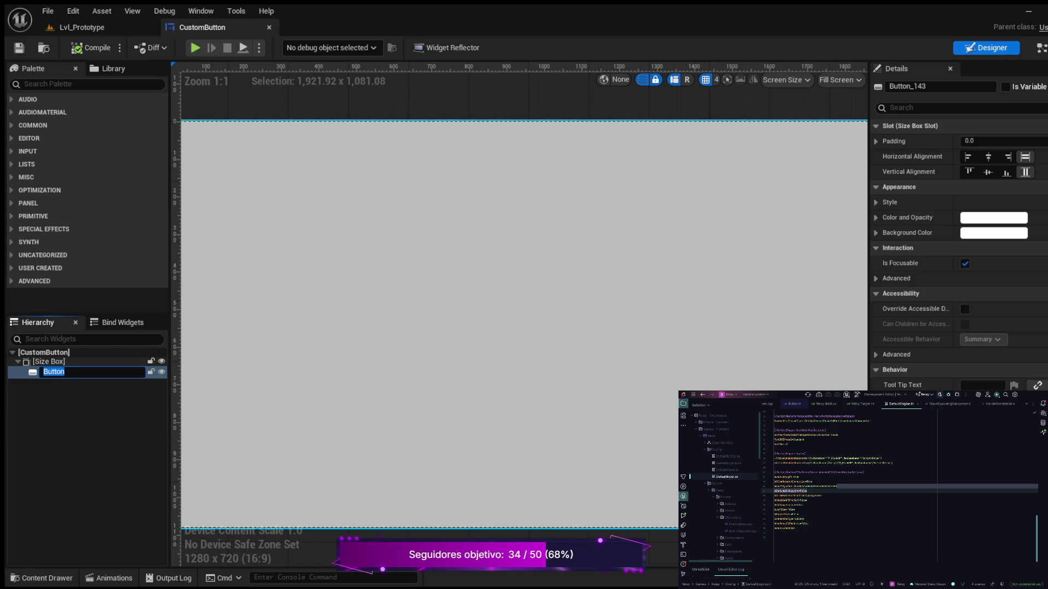
key("End")
key("Return")
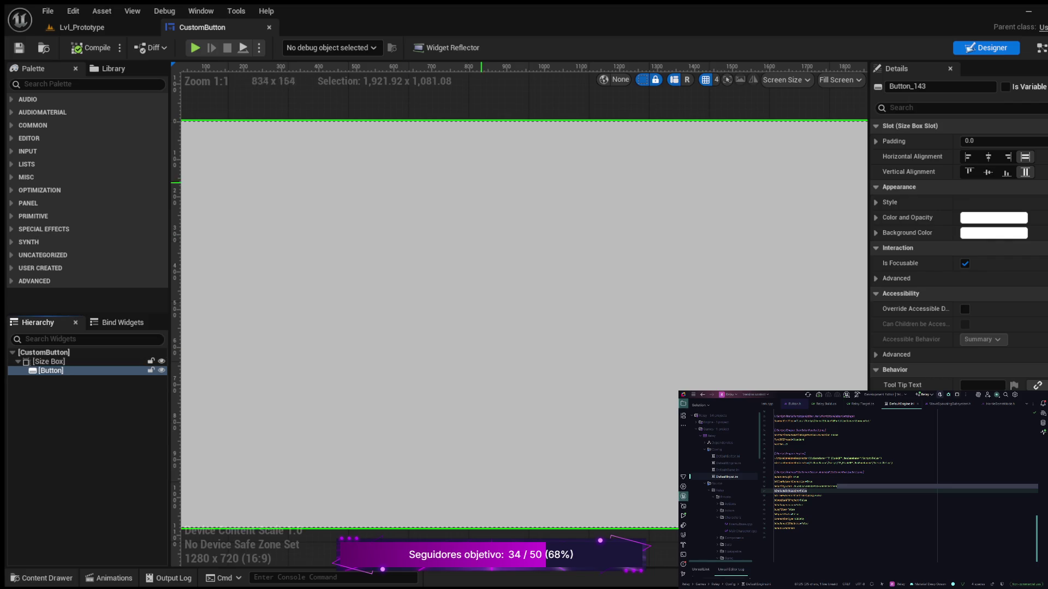
left_click(1005, 87)
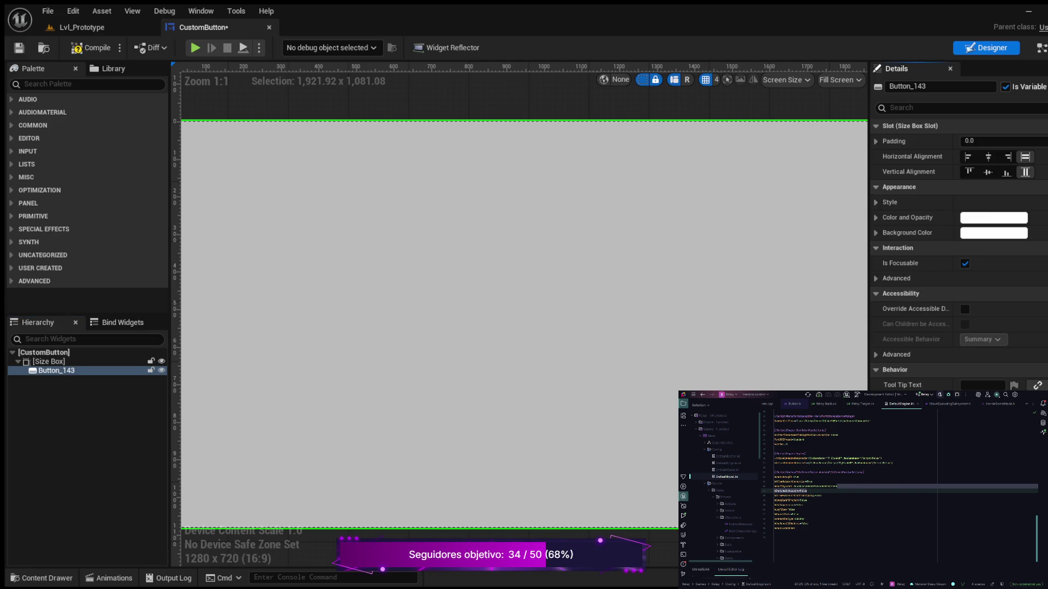
left_click(91, 48)
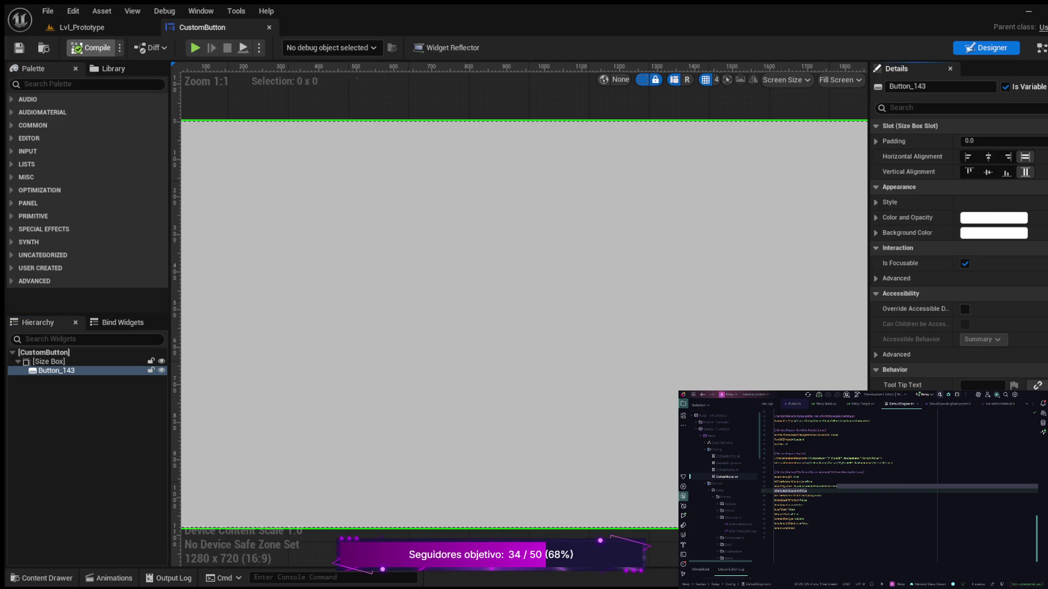
left_click(1039, 48)
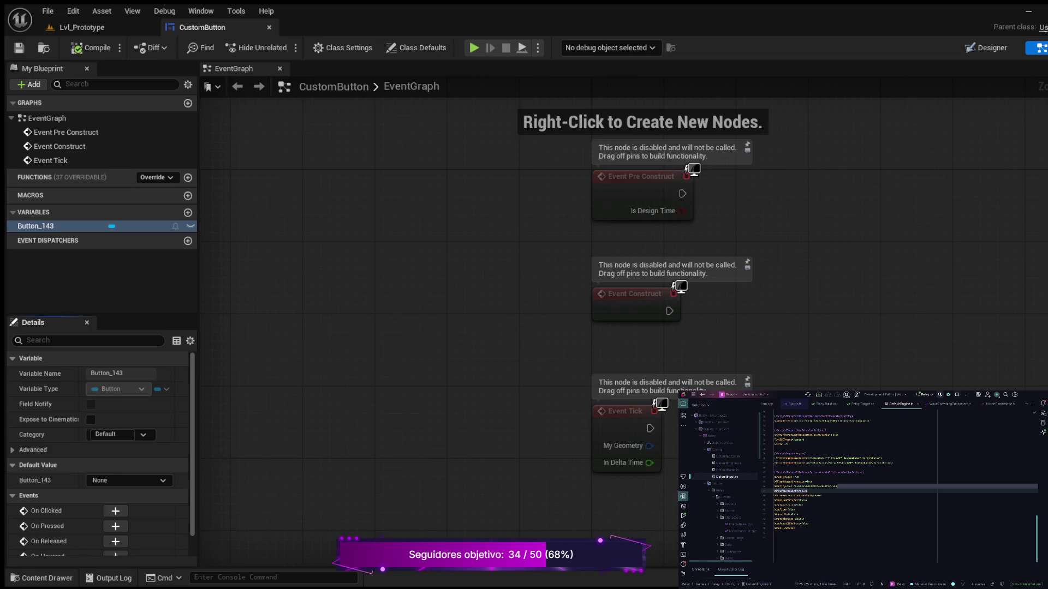
- Place a Button_143 getter node in the Event Graph
left_click_drag(877, 351, 783, 253)
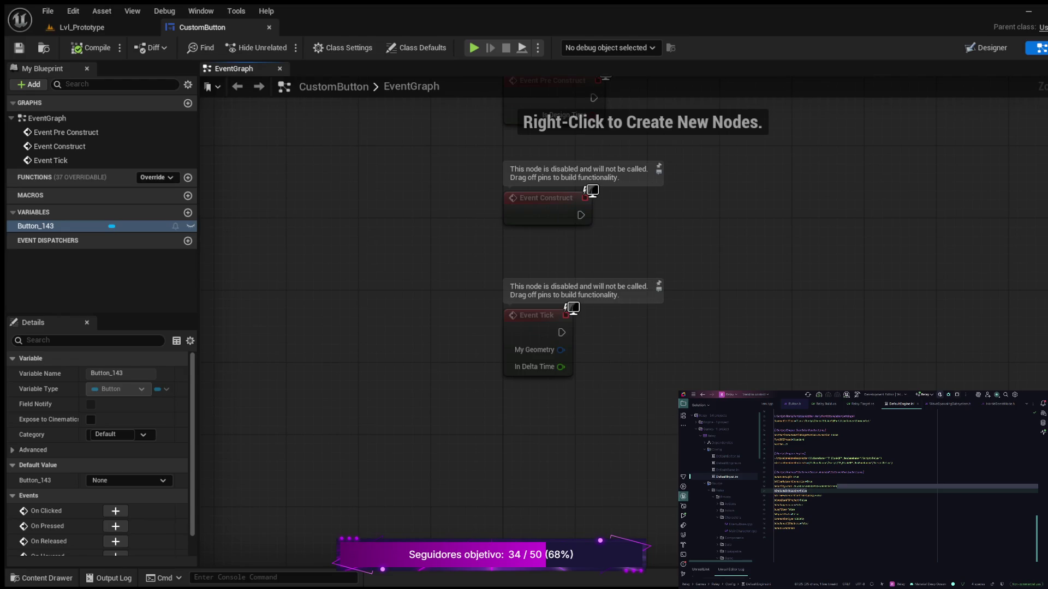
left_click(35, 226)
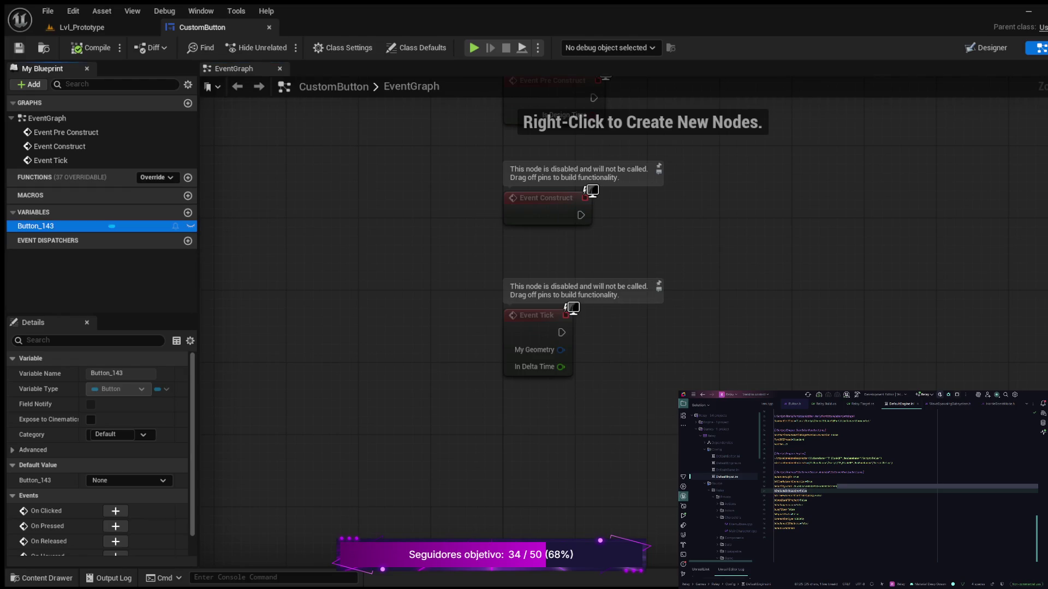
left_click_drag(35, 226, 784, 265)
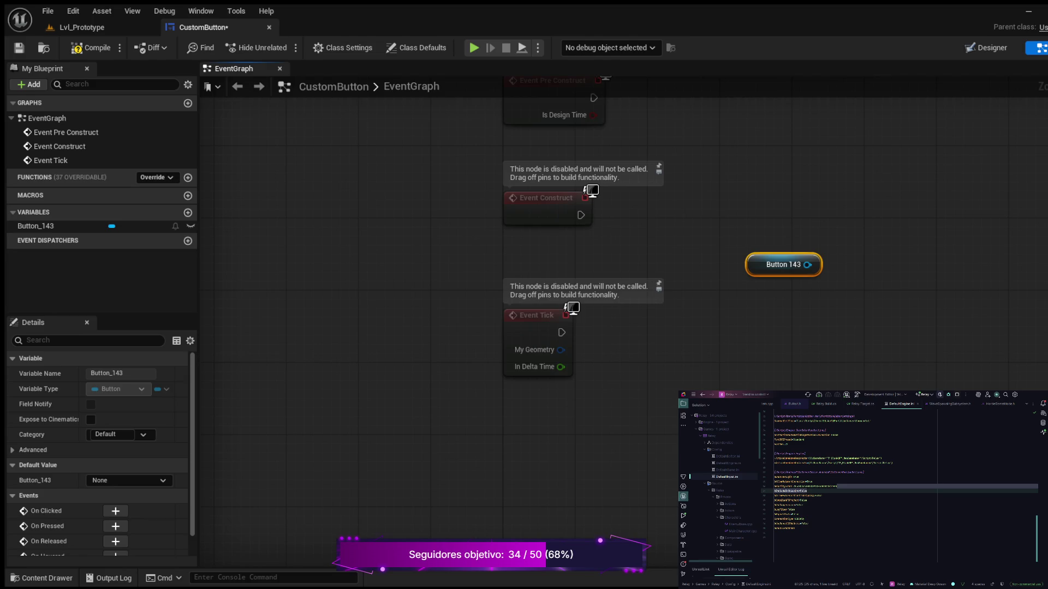
mouse_move(858, 371)
left_mouse_down()
mouse_move(612, 519)
mouse_move(566, 449)
left_mouse_up()
- Add a Set Style node on Button_143 and run it from Event Construct
left_click_drag(513, 341, 601, 289)
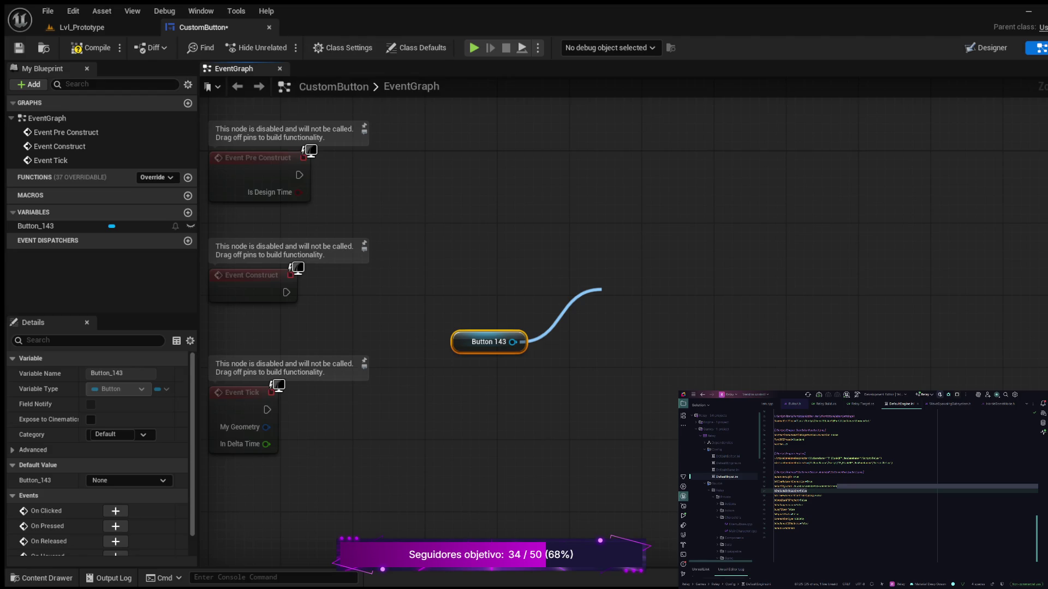
key("Return")
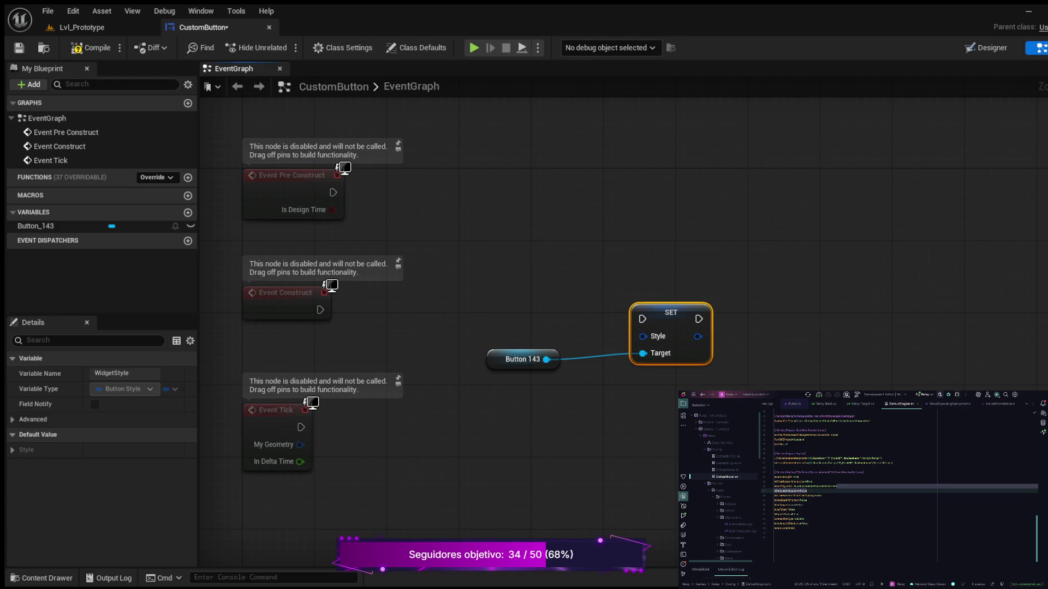
left_click_drag(320, 310, 642, 319)
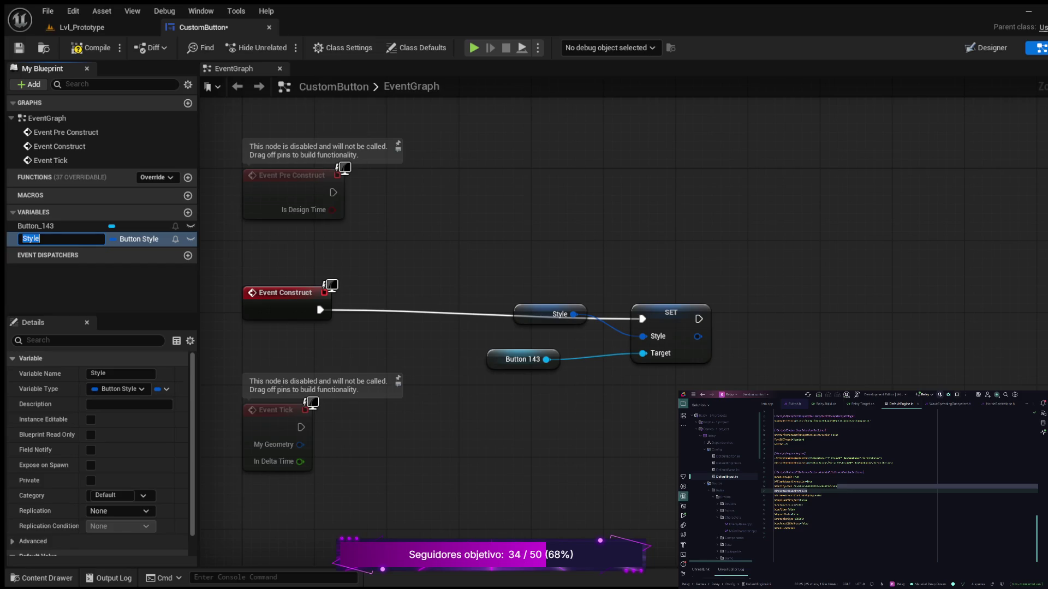
- Rename the Style variable to ButtonStyle and compile the CustomButton blueprint
left_click(22, 238)
type("Button")
key("Return")
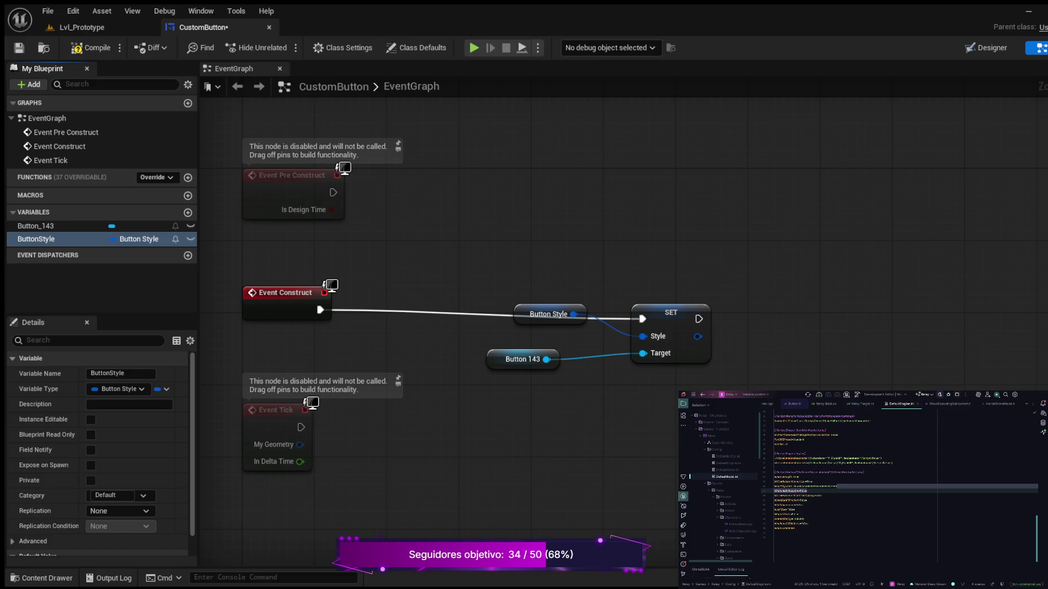
left_click(91, 48)
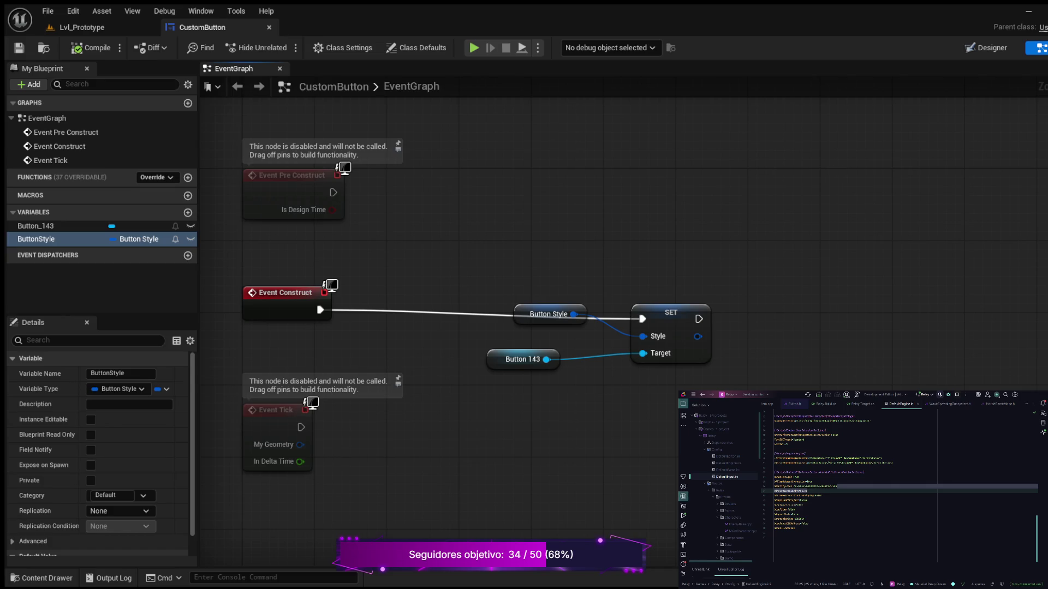
scroll(98, 415, "down", 1)
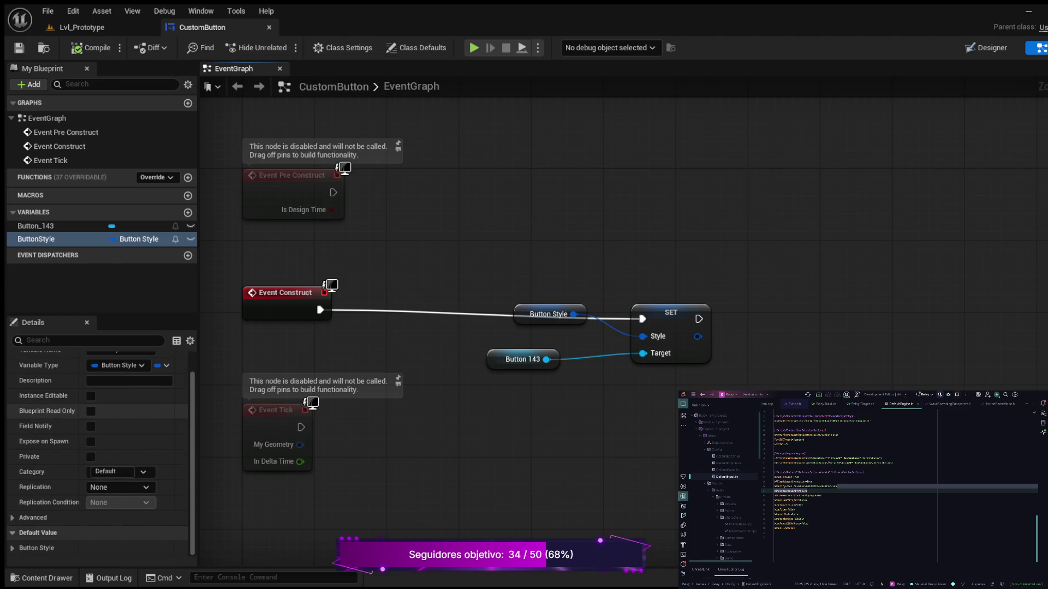
scroll(98, 414, "up", 1)
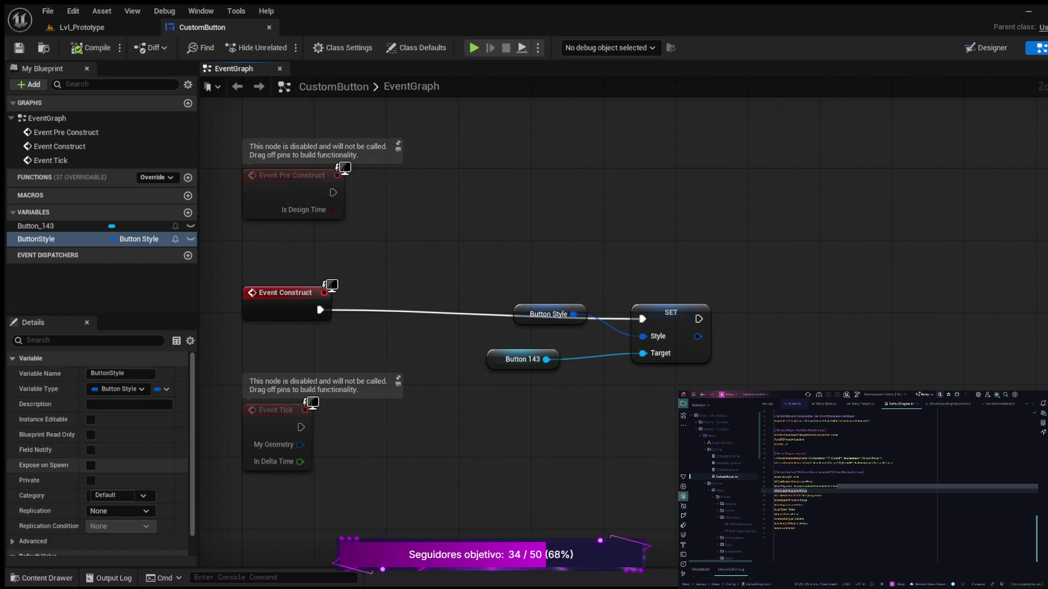
scroll(98, 450, "down", 1)
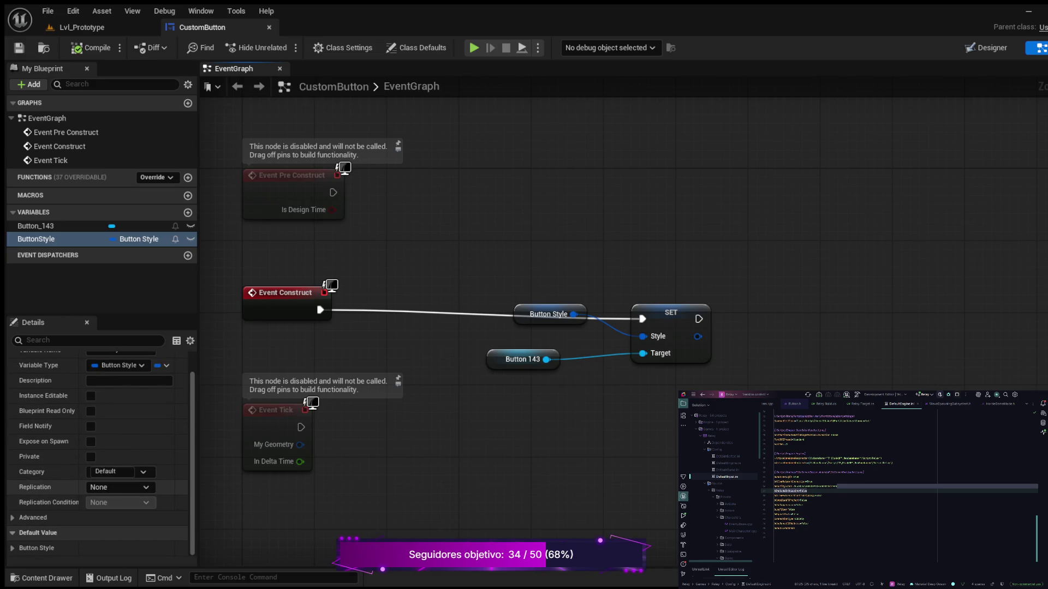
scroll(98, 450, "up", 1)
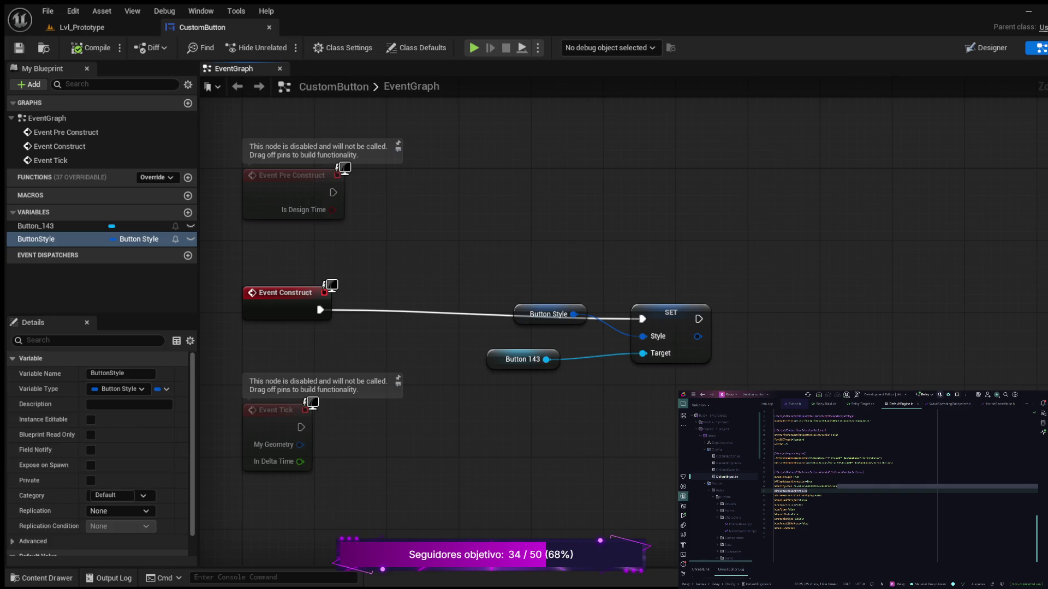
- Set ButtonStyle's default Normal state image to AICON-Red
left_click(548, 313)
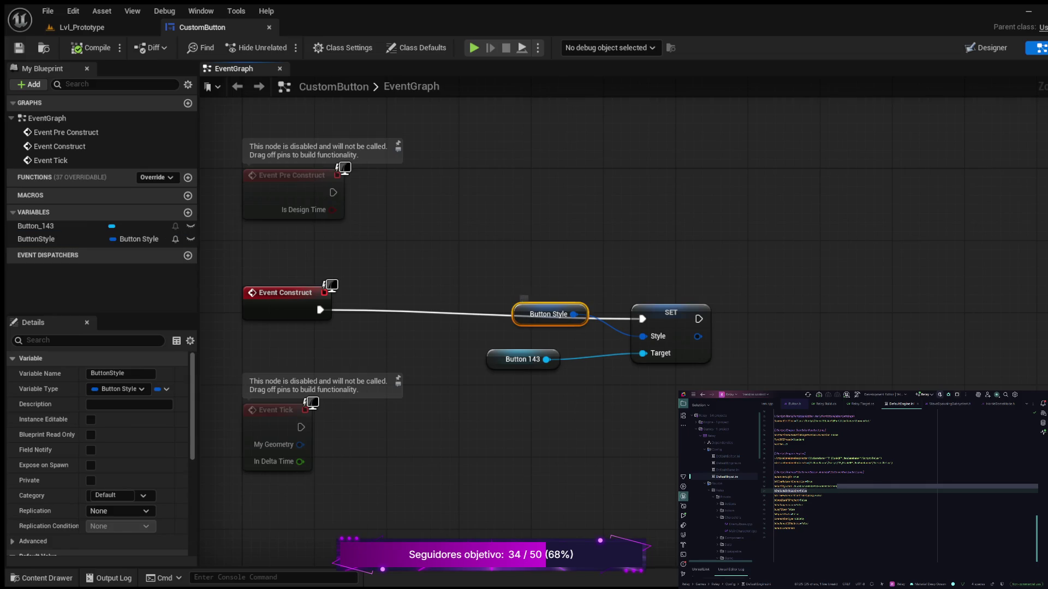
scroll(98, 447, "down", 3)
scroll(98, 480, "down", 2)
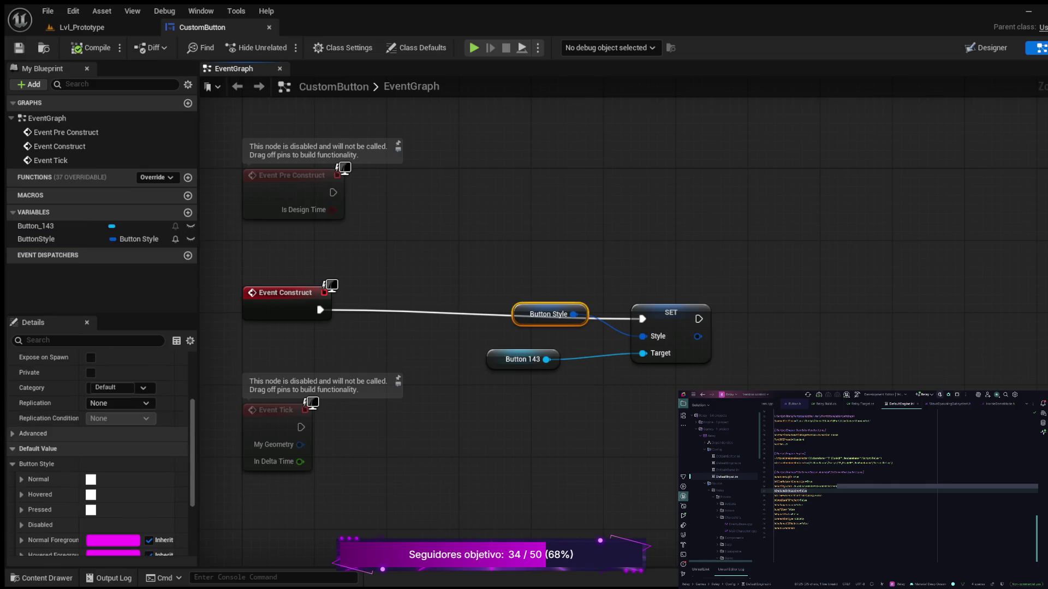
left_click(21, 479)
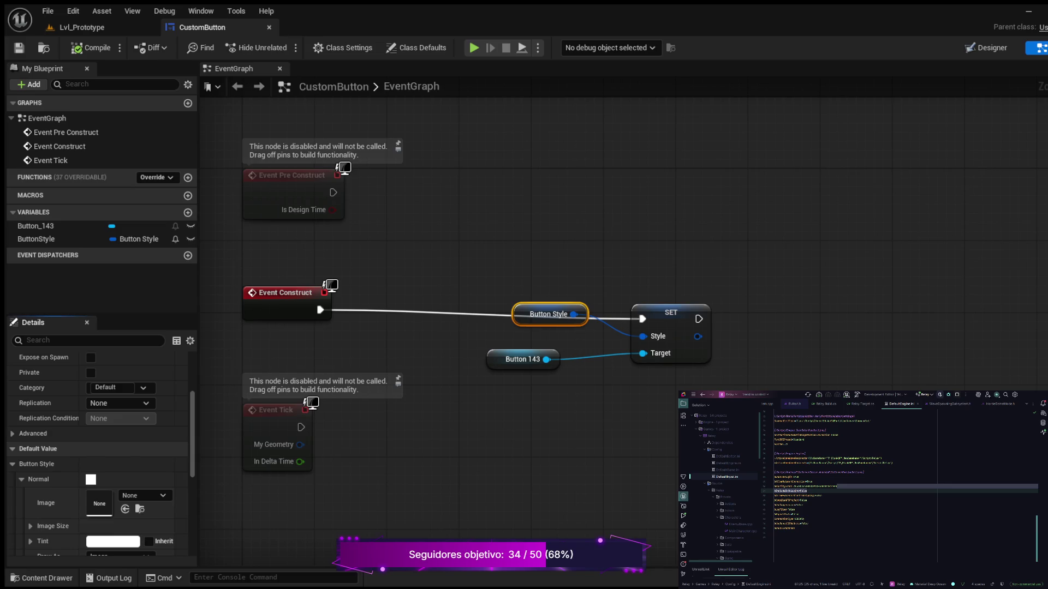
left_click(125, 509)
scroll(98, 480, "down", 1)
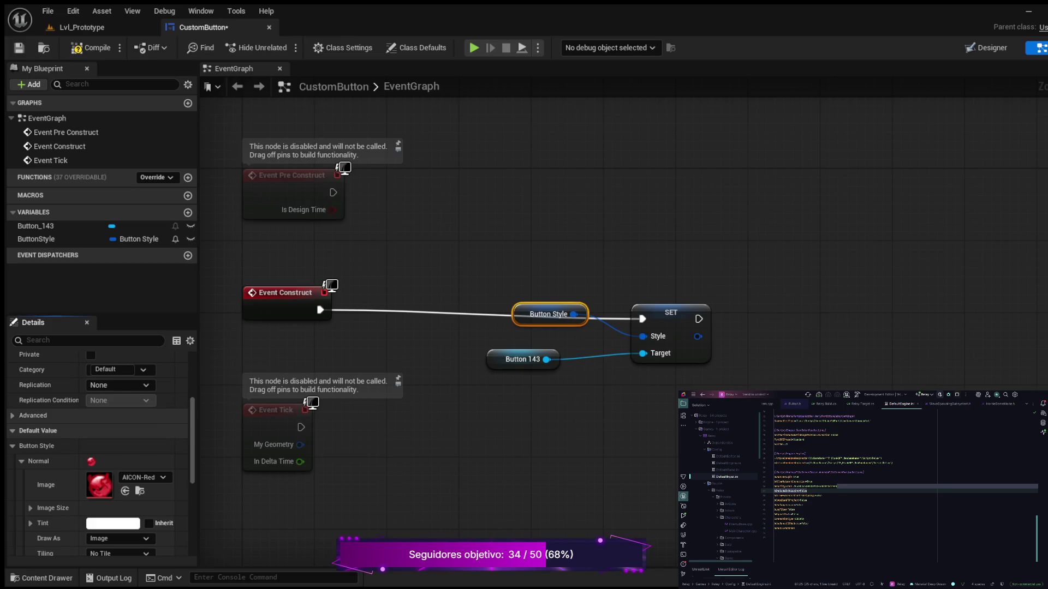
scroll(98, 453, "down", 1)
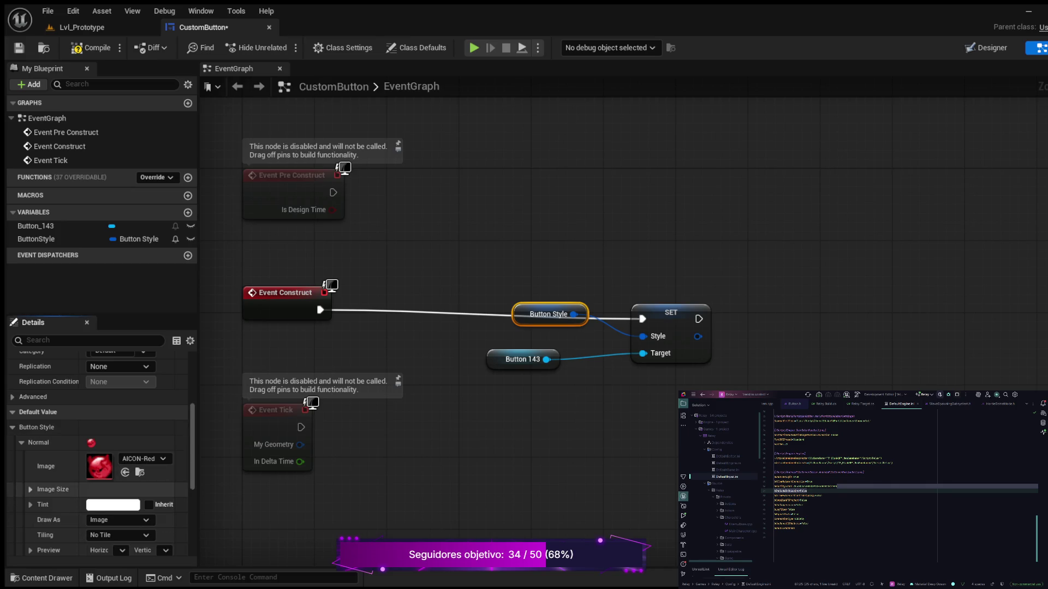
scroll(98, 453, "down", 2)
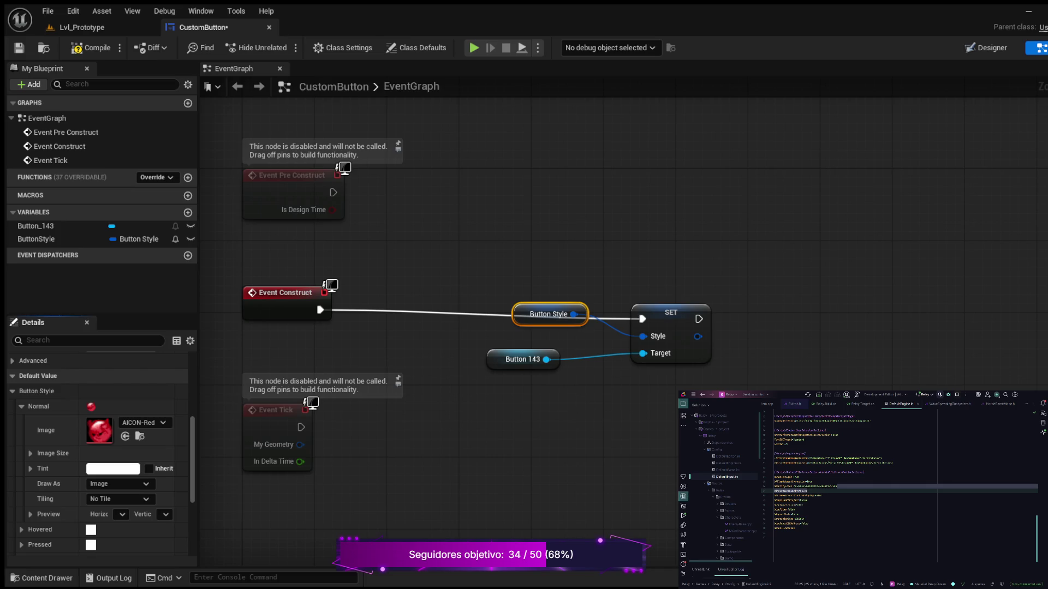
- Give the Hovered and Pressed states the same AICON-Red image and save
left_click(22, 406)
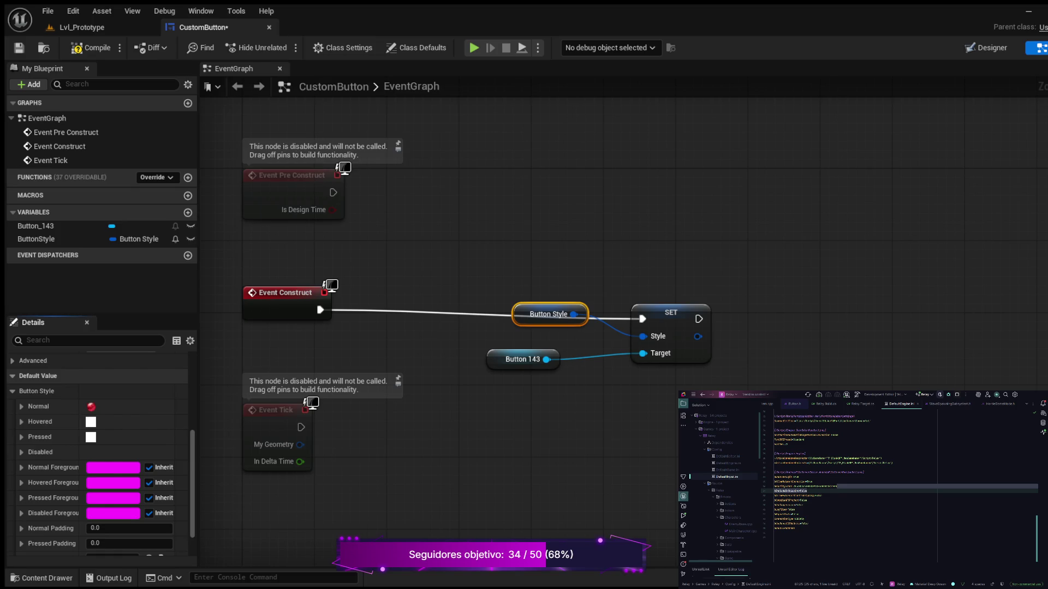
left_click(54, 422, "shift")
left_click(55, 437, "shift")
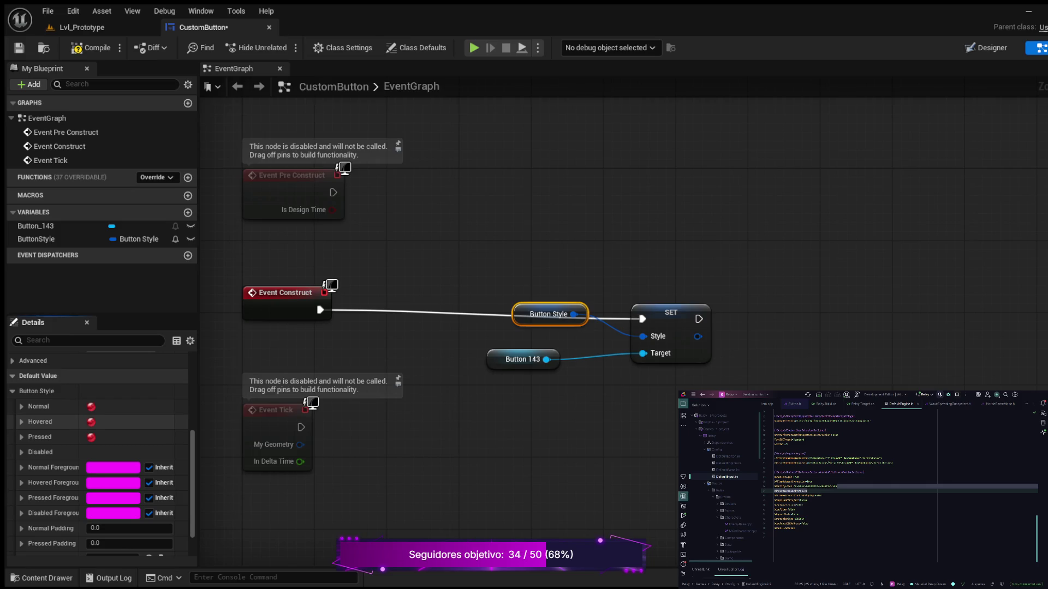
left_click(21, 422)
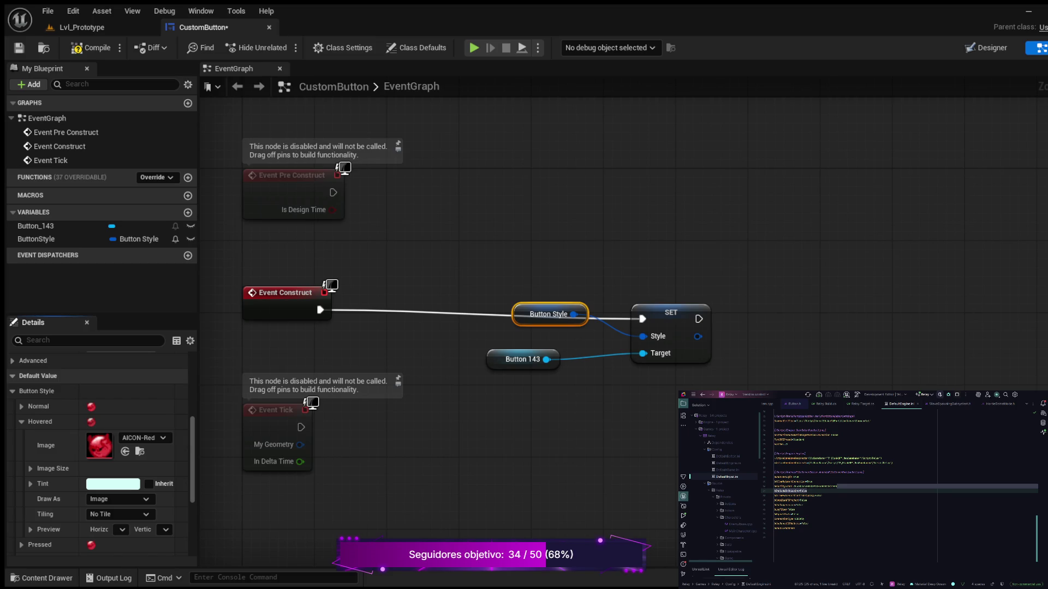
key("ctrl+s")
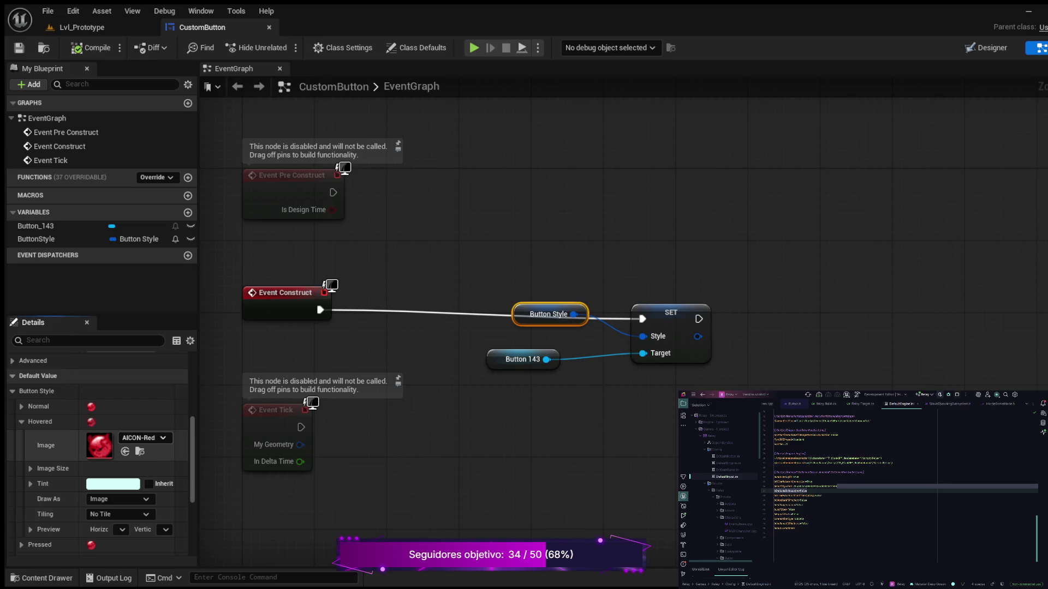
scroll(98, 453, "up", 5)
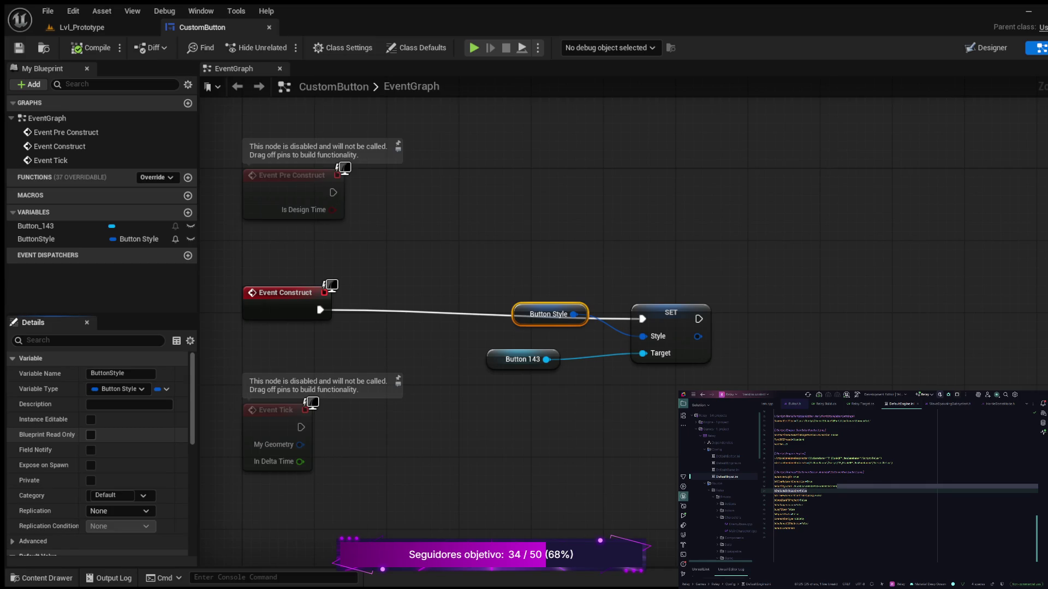
- Make ButtonStyle Instance Editable and Expose on Spawn, then compile
left_click(90, 419)
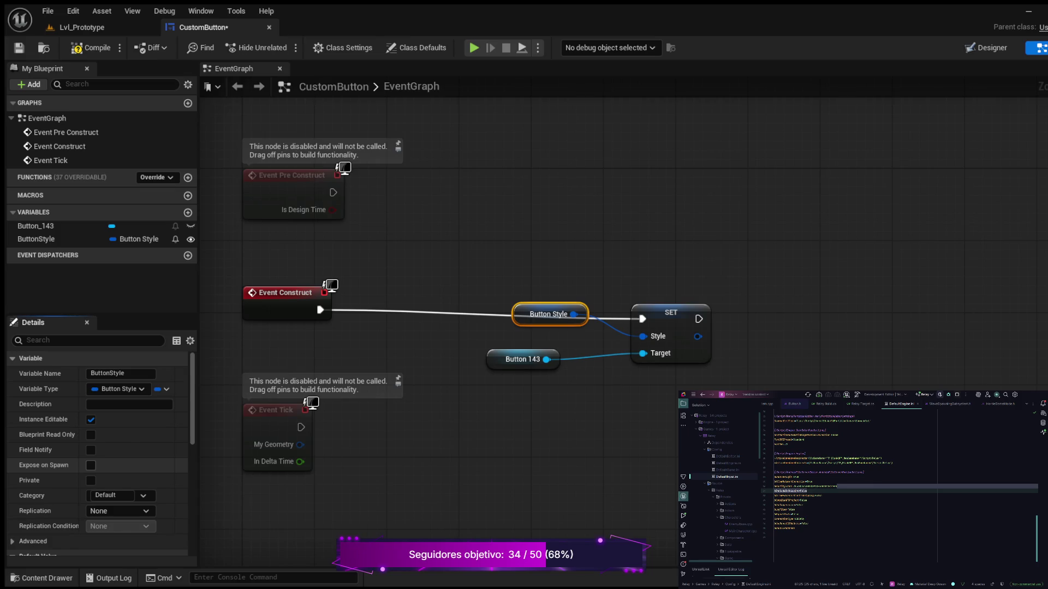
left_click(91, 465)
left_click(90, 48)
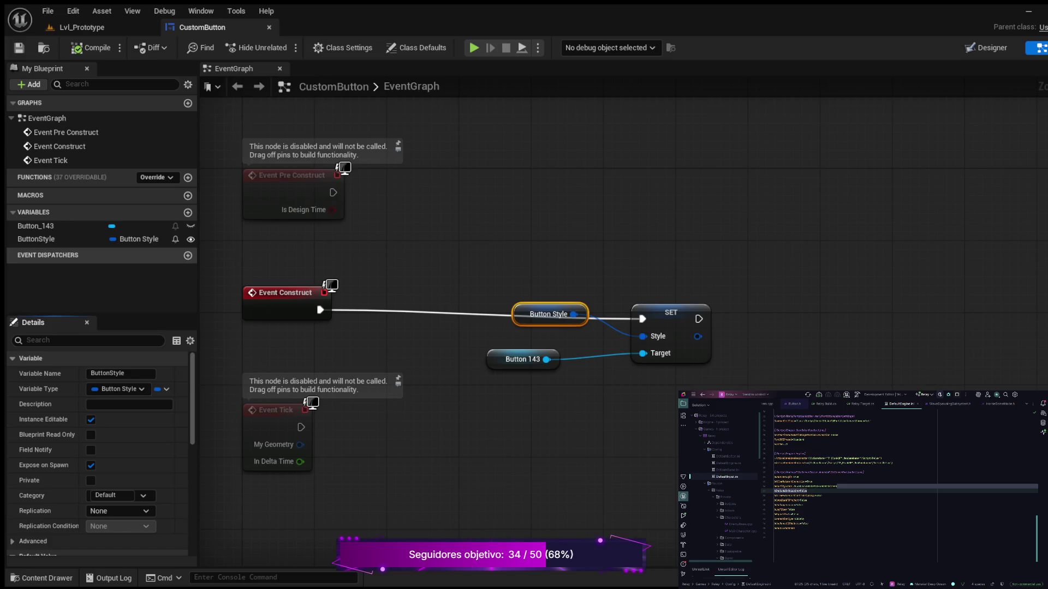
- Add an On Clicked event for Button_143 and a new event dispatcher
left_click(36, 226)
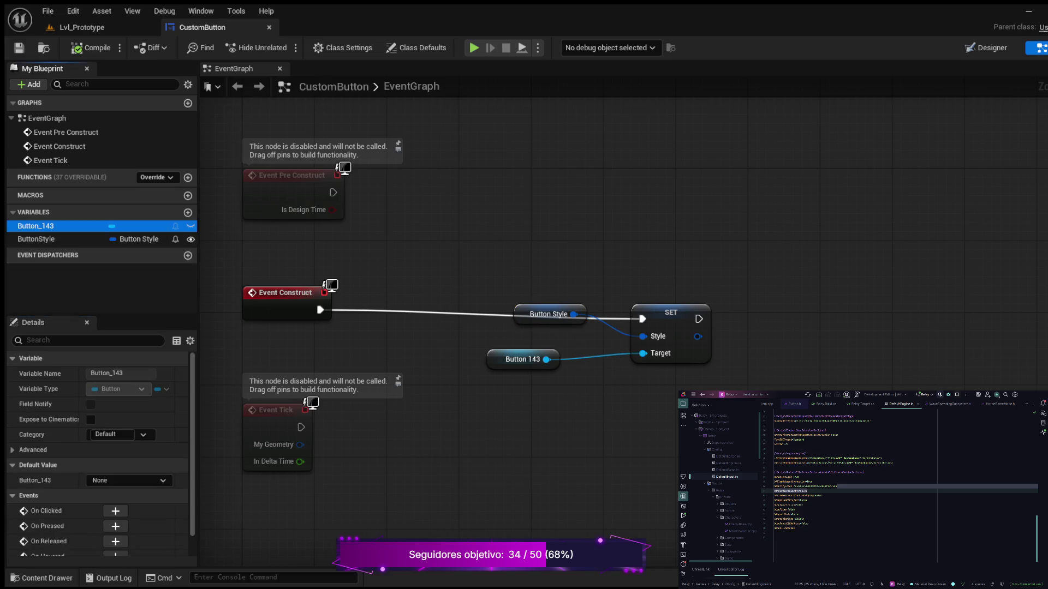
scroll(98, 453, "down", 3)
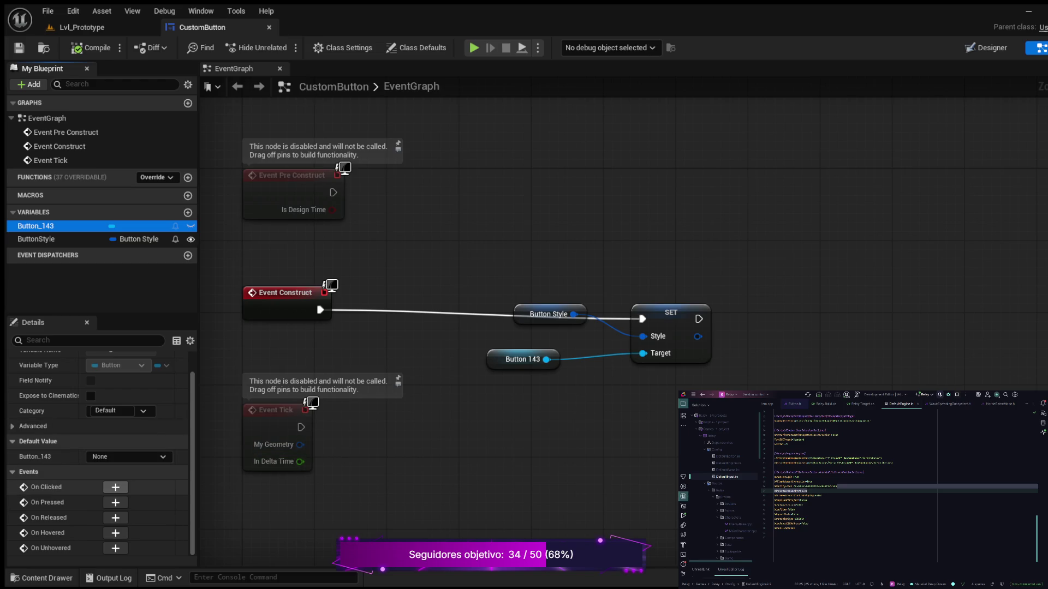
left_click(115, 487)
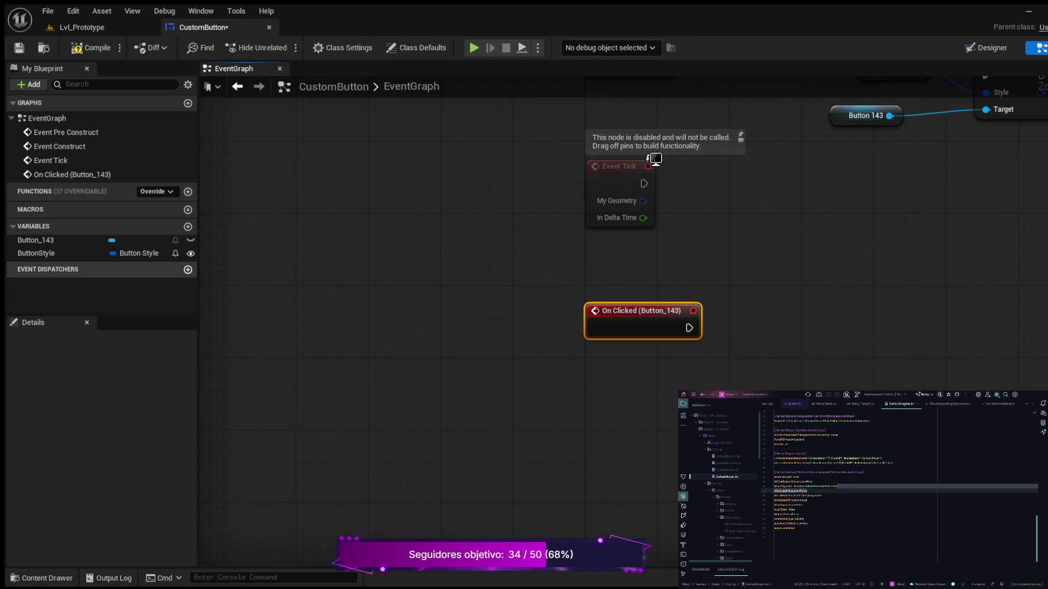
left_click(187, 270)
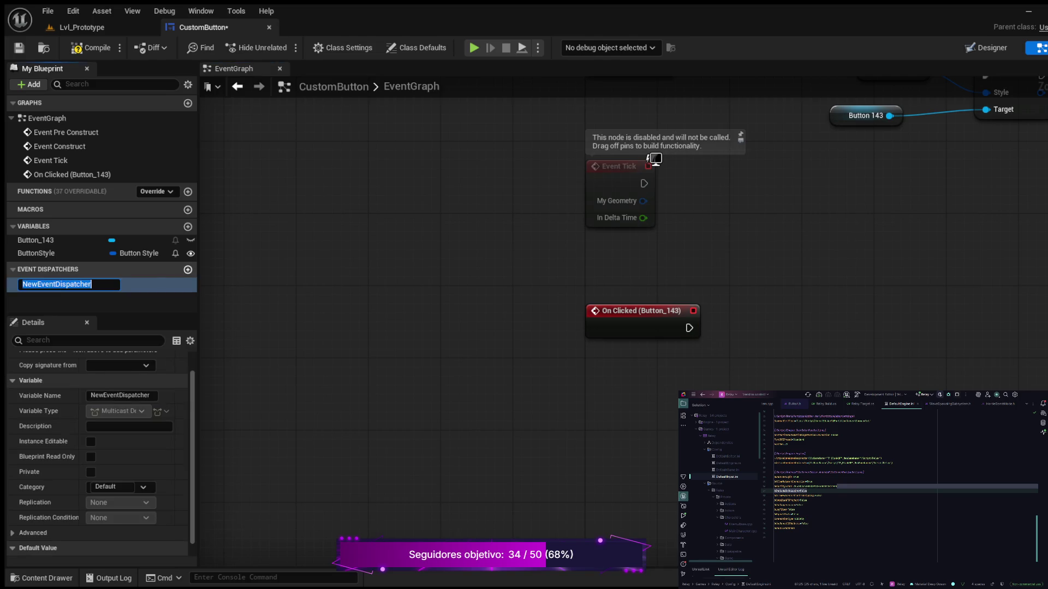
- Create a ButtonClicked event dispatcher and call it from On Clicked (Button_143)
type("B")
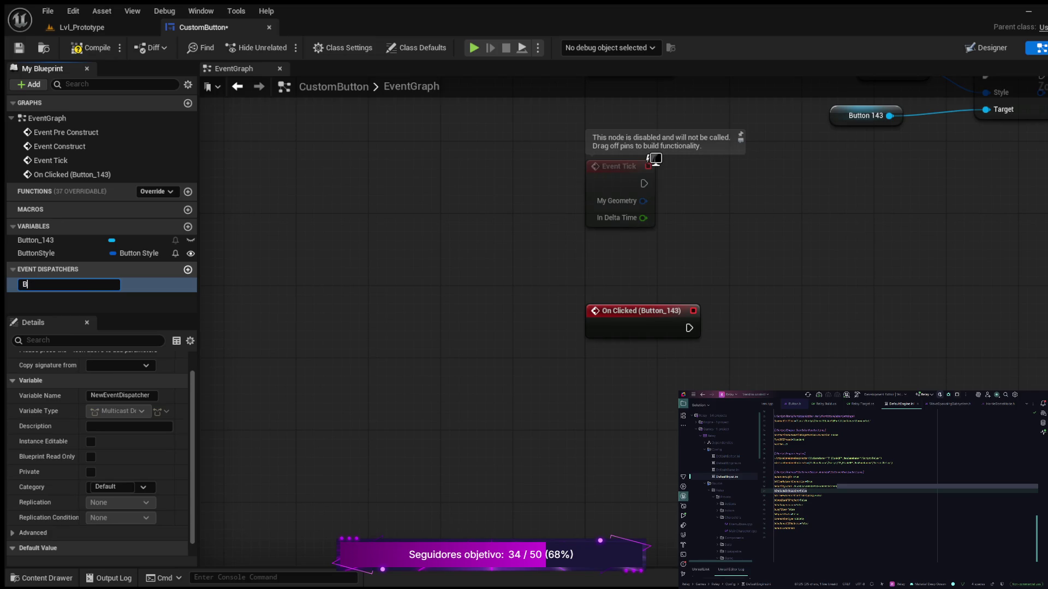
type("uttonClick")
type("ed")
key("Return")
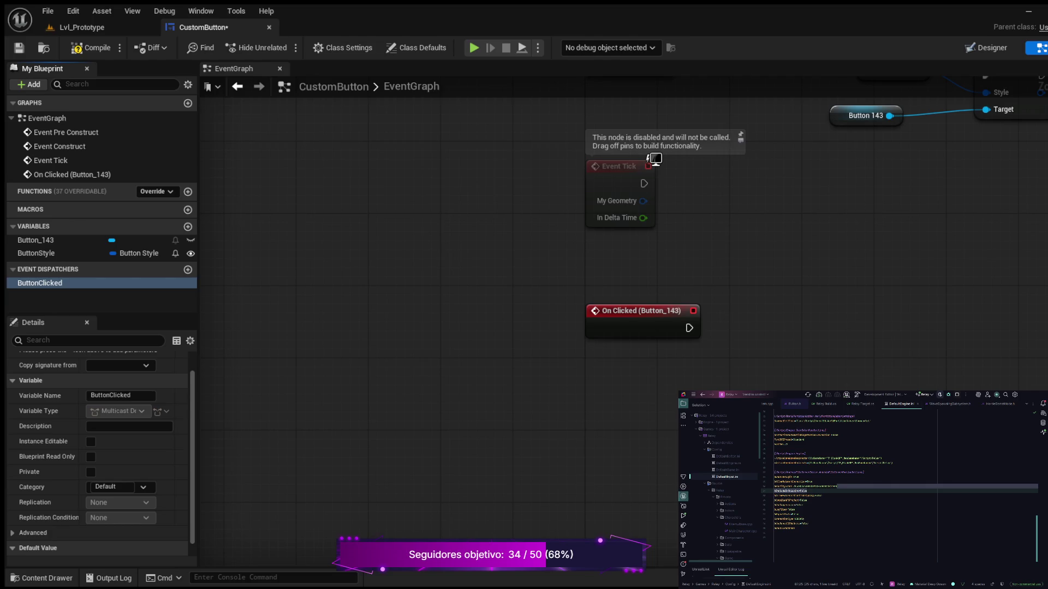
left_click(40, 282)
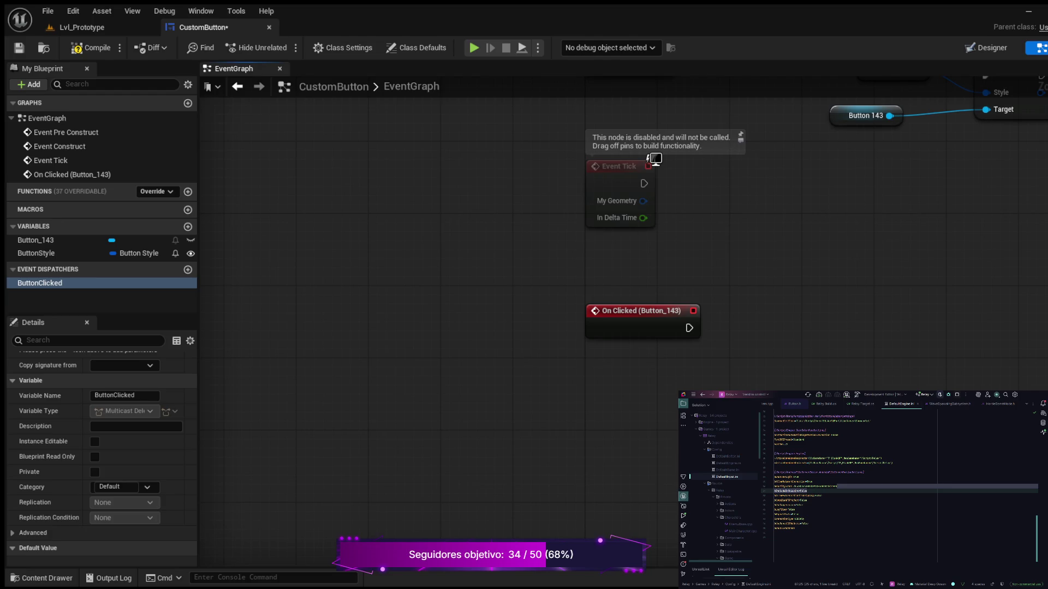
left_click_drag(40, 282, 770, 308)
left_click_drag(689, 327, 777, 328)
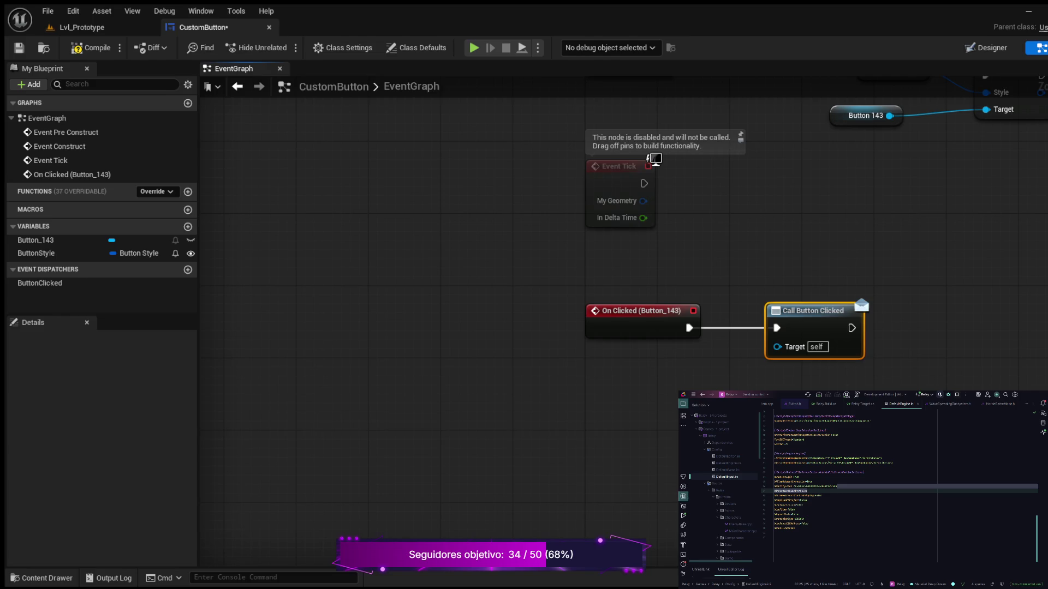
- Compile CustomButton, tidy the Button Style, Button 143 and SET nodes, and save with Ctrl+S
left_click(91, 47)
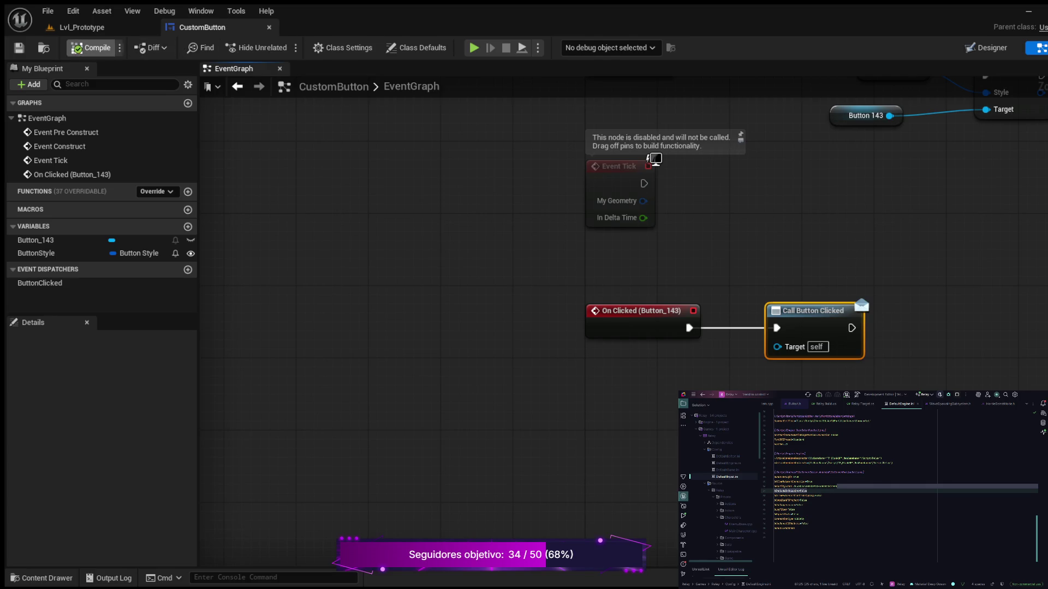
scroll(564, 305, "down", 1)
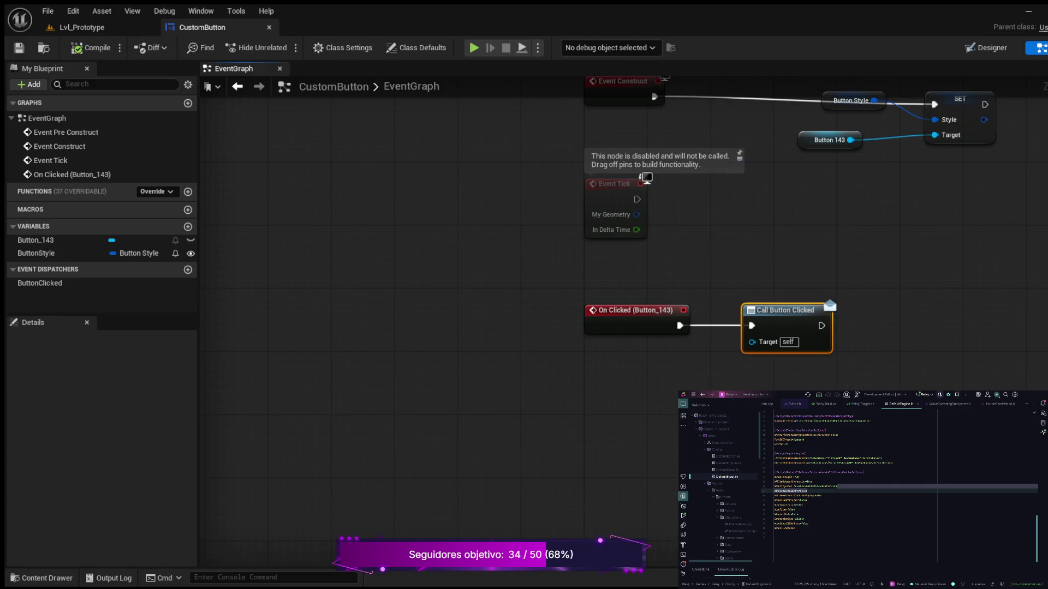
left_click_drag(756, 216, 621, 424)
left_click_drag(652, 292, 870, 362)
mouse_move(823, 307)
left_mouse_down()
mouse_move(761, 281)
mouse_move(762, 299)
left_mouse_up()
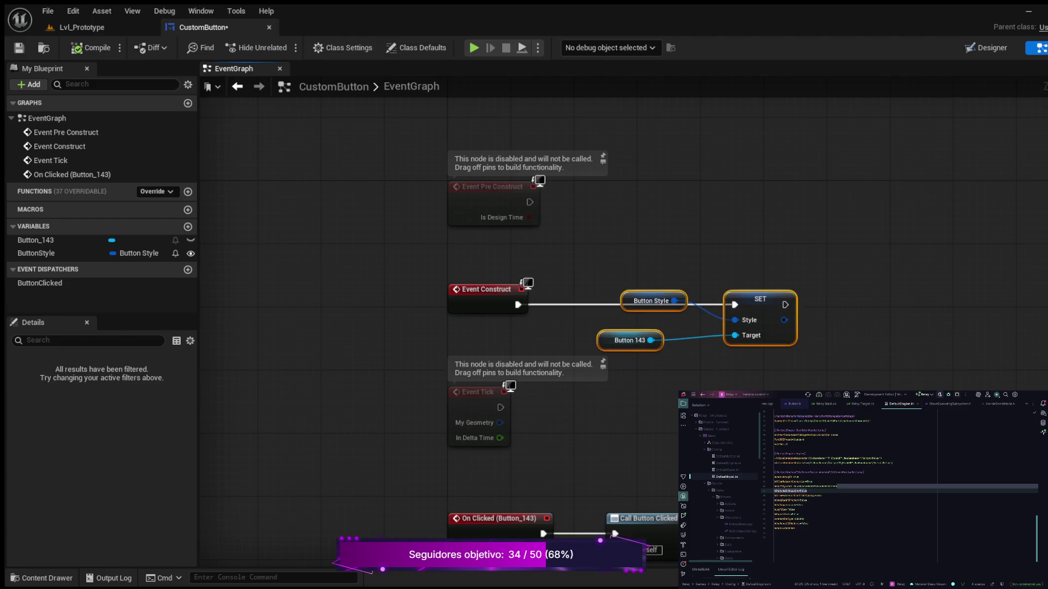
left_click(649, 301)
mouse_move(650, 300)
left_mouse_down()
mouse_move(646, 285)
mouse_move(625, 285)
left_mouse_up()
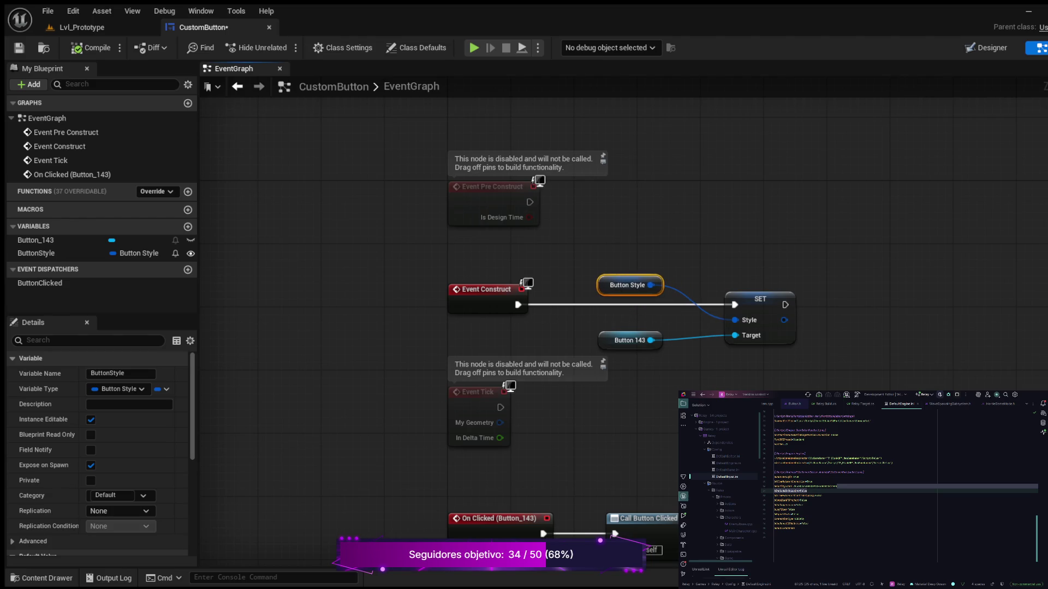
left_click(627, 340)
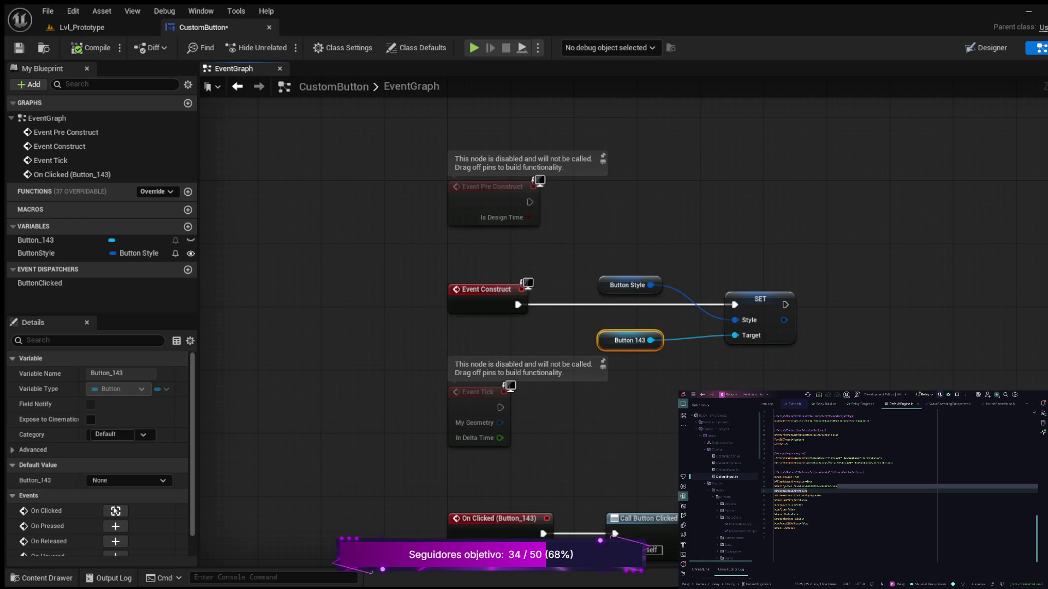
key("ctrl+s")
left_click(42, 578)
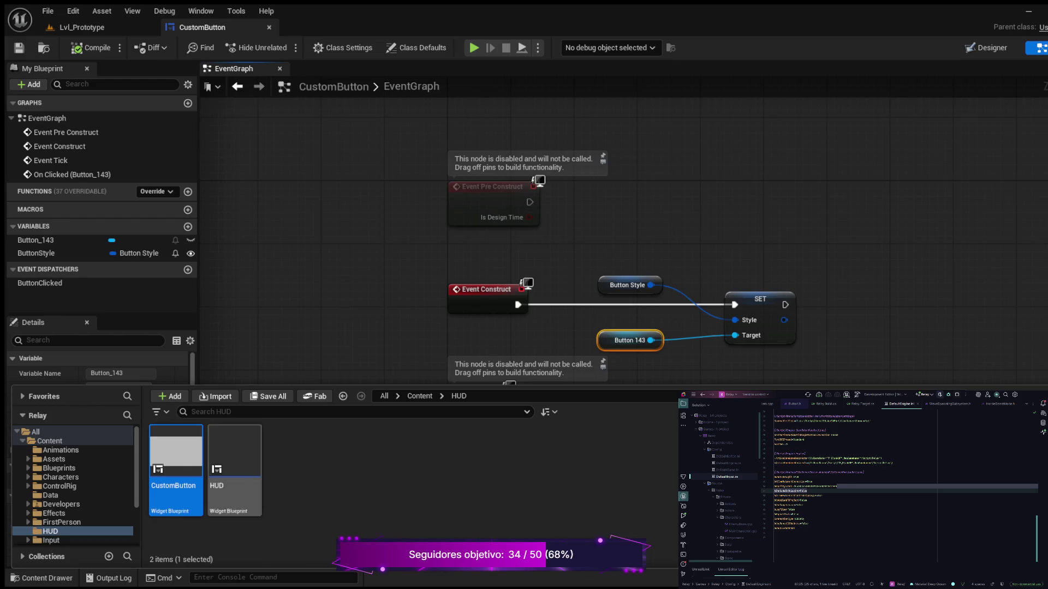
- Open the HUD widget blueprint and drop a Vertical Box from the Palette onto the HUD root
double_click(235, 463)
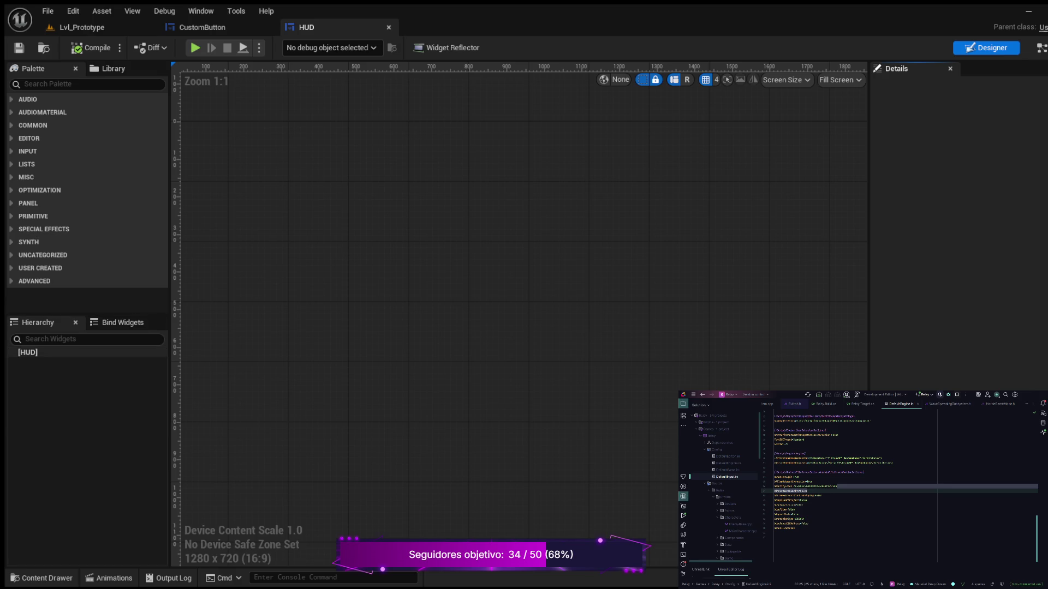
left_click(27, 352)
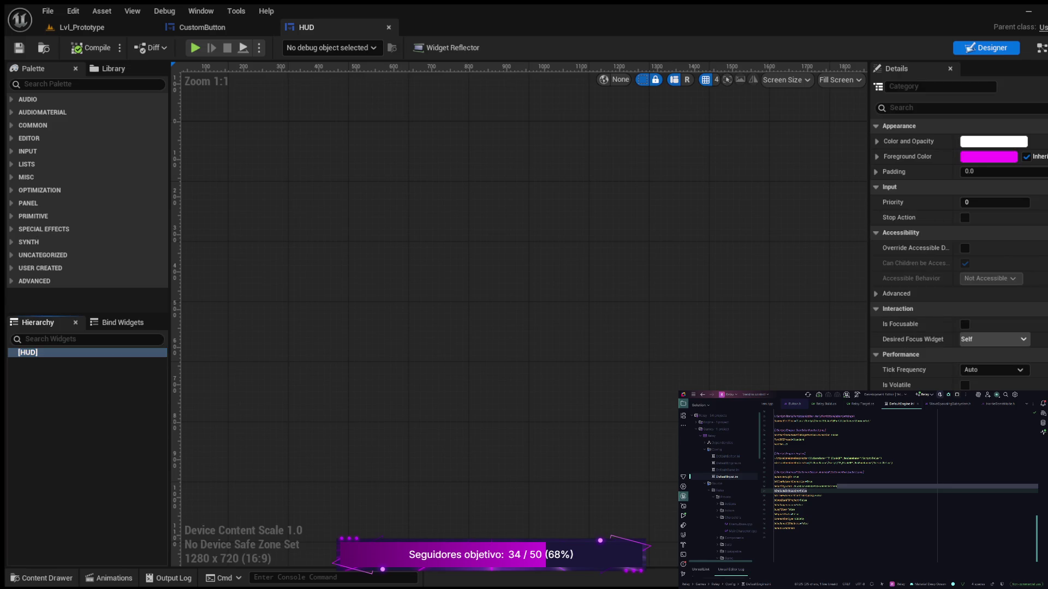
left_click(88, 83)
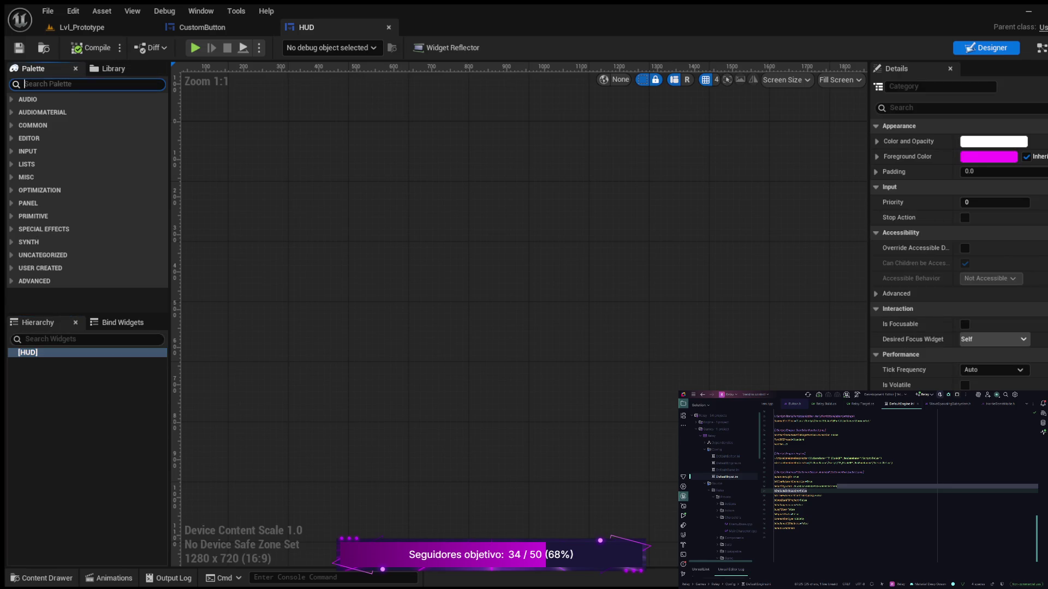
type("verti")
key("BackSpace")
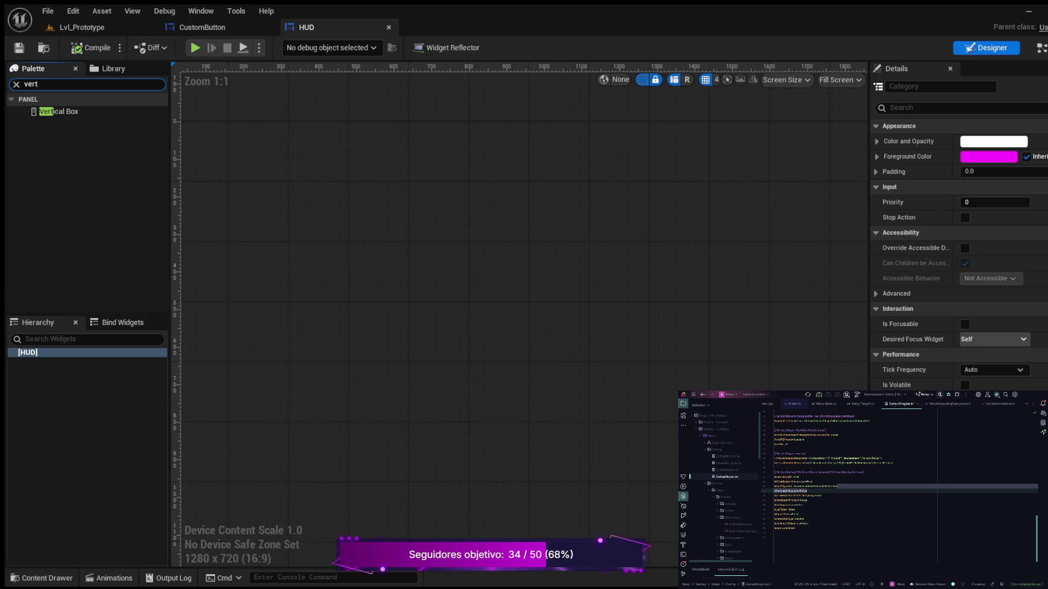
key("BackSpace")
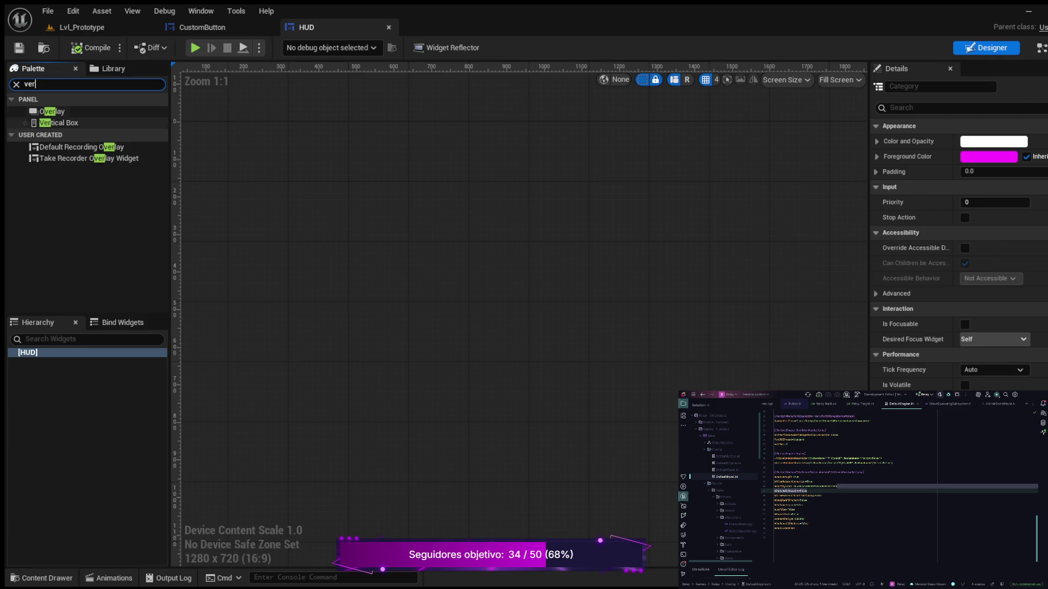
left_click(58, 122)
left_click_drag(58, 122, 32, 352)
scroll(518, 302, "down", 4)
scroll(519, 302, "up", 1)
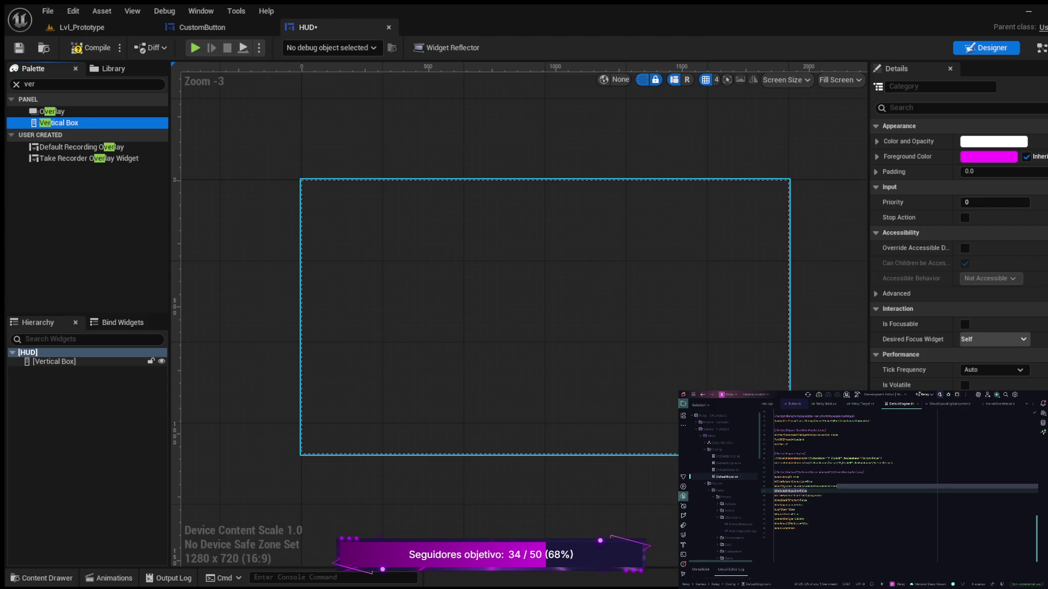
- Delete the Vertical Box and add a Canvas Panel as the HUD's root
left_click(55, 361)
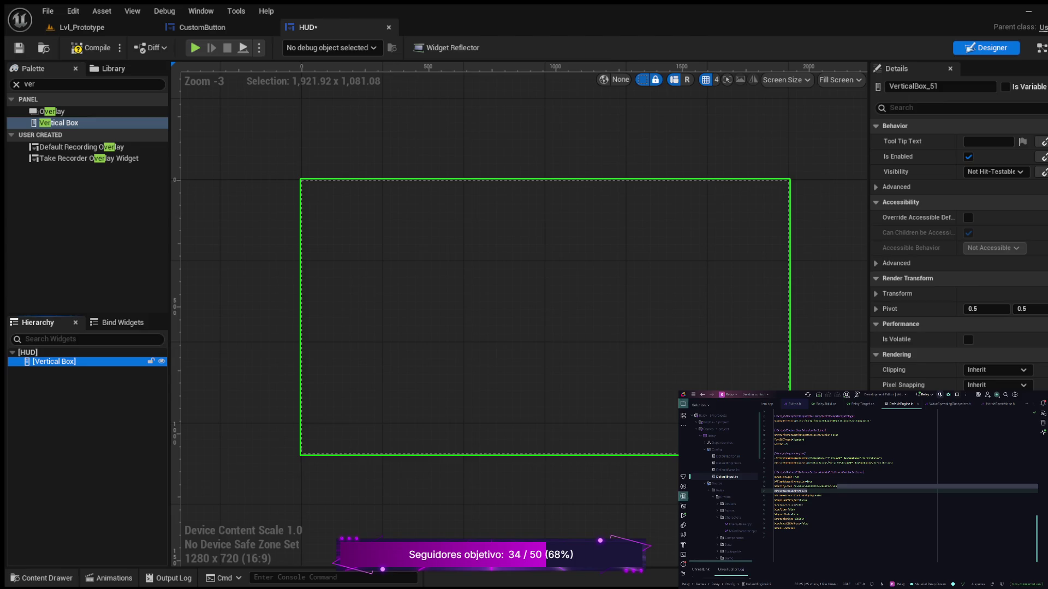
key("Delete")
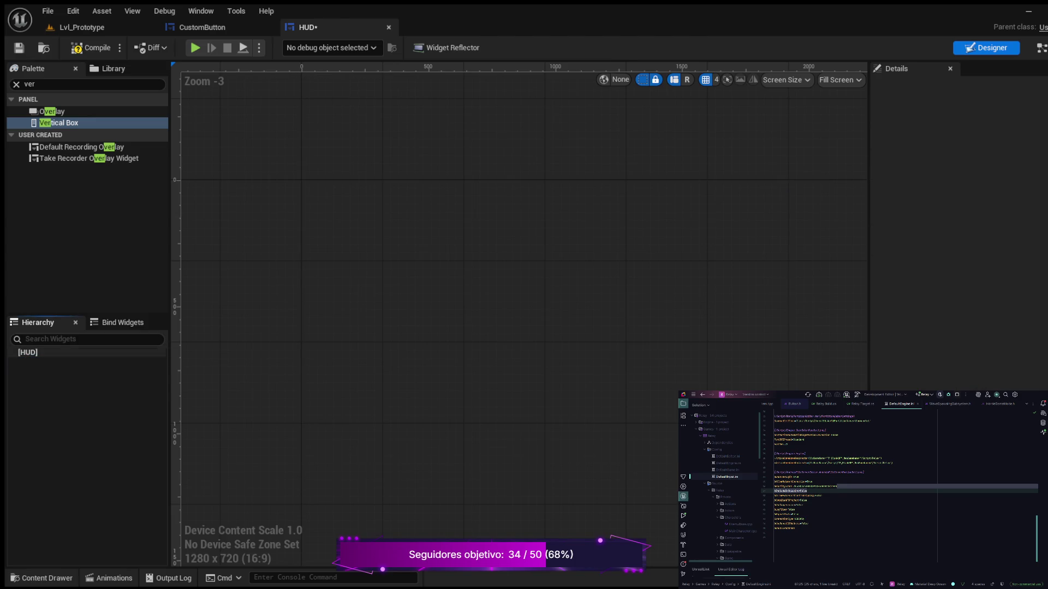
left_click(87, 84)
type("ca")
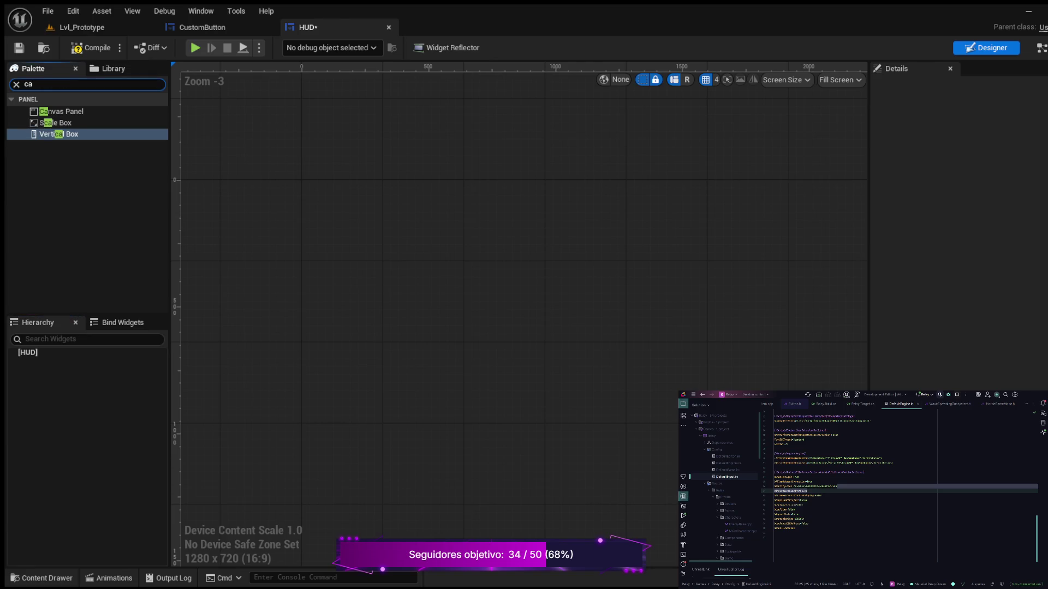
left_click(61, 111)
left_click_drag(62, 111, 27, 353)
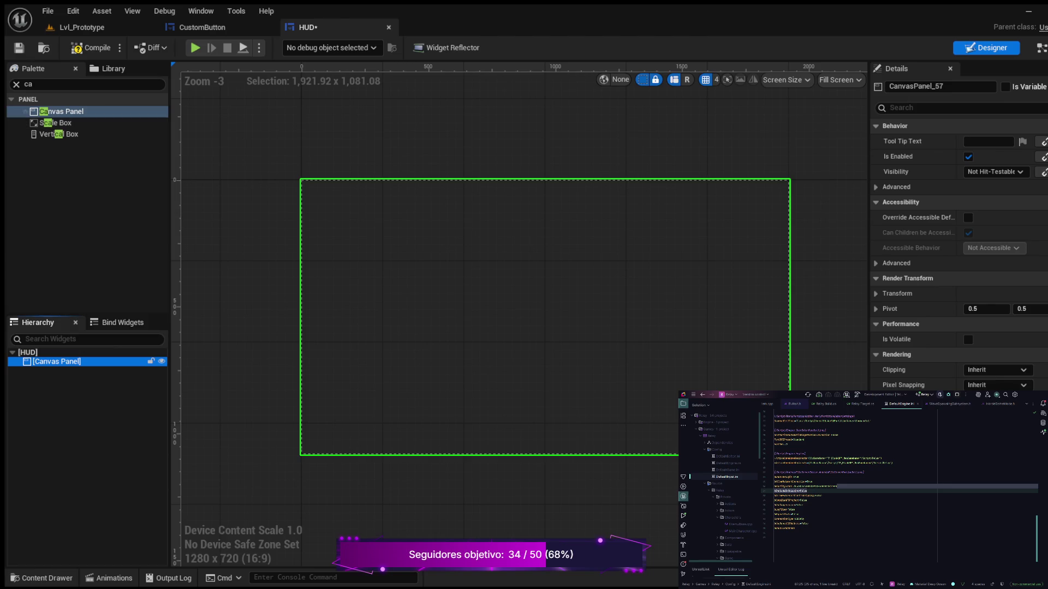
- Nest a Vertical Box inside the Canvas Panel and compile the HUD
left_click(59, 135)
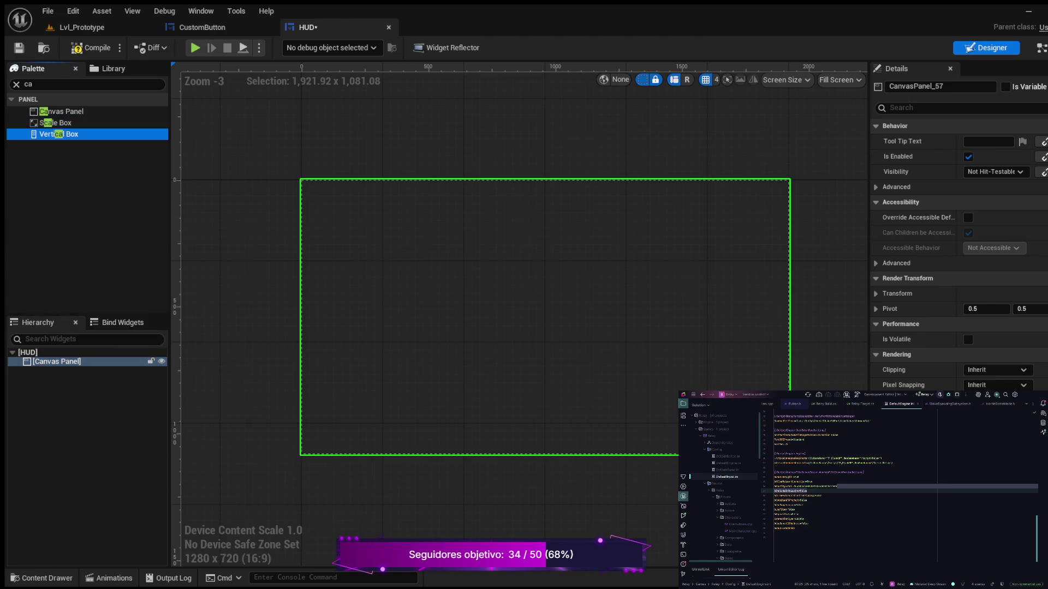
left_click_drag(56, 361, 57, 362)
left_click(90, 47)
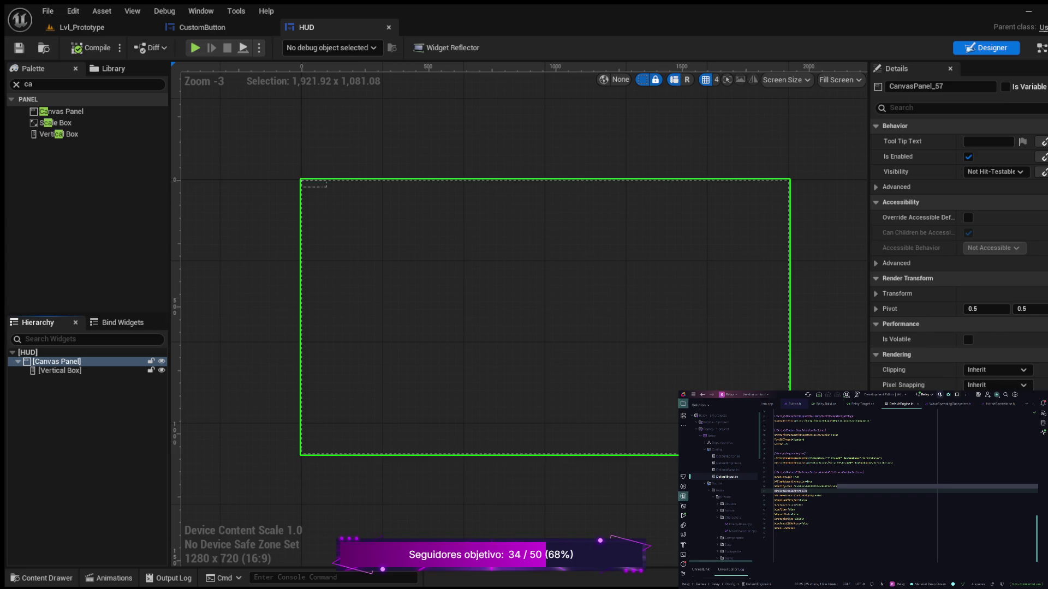
left_click(87, 84)
- Add three CustomButton widgets to the Vertical Box and compile the HUD
type("custom")
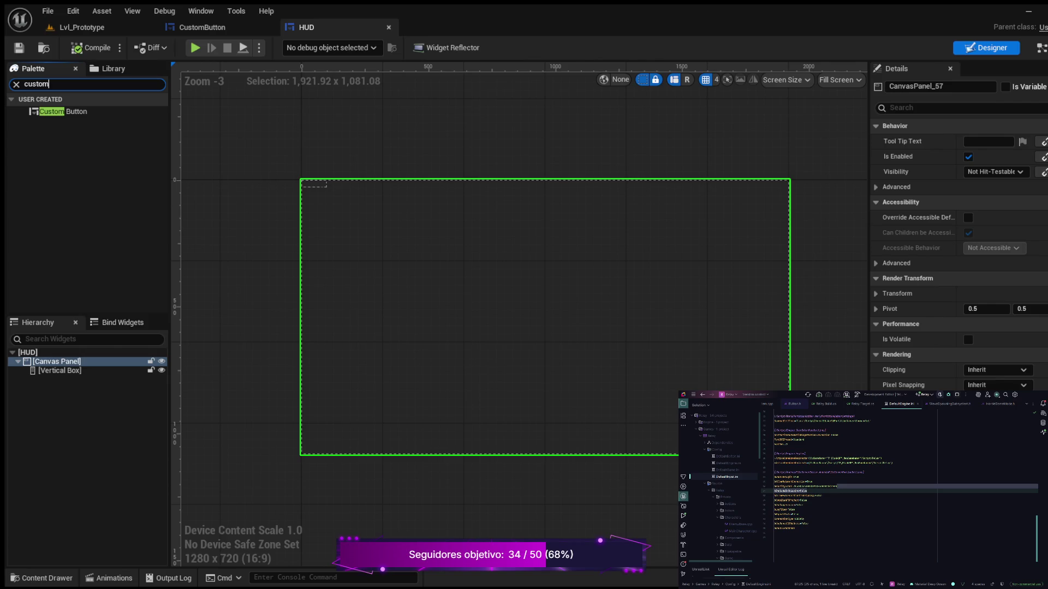
left_click(63, 111)
left_click_drag(63, 112, 54, 373)
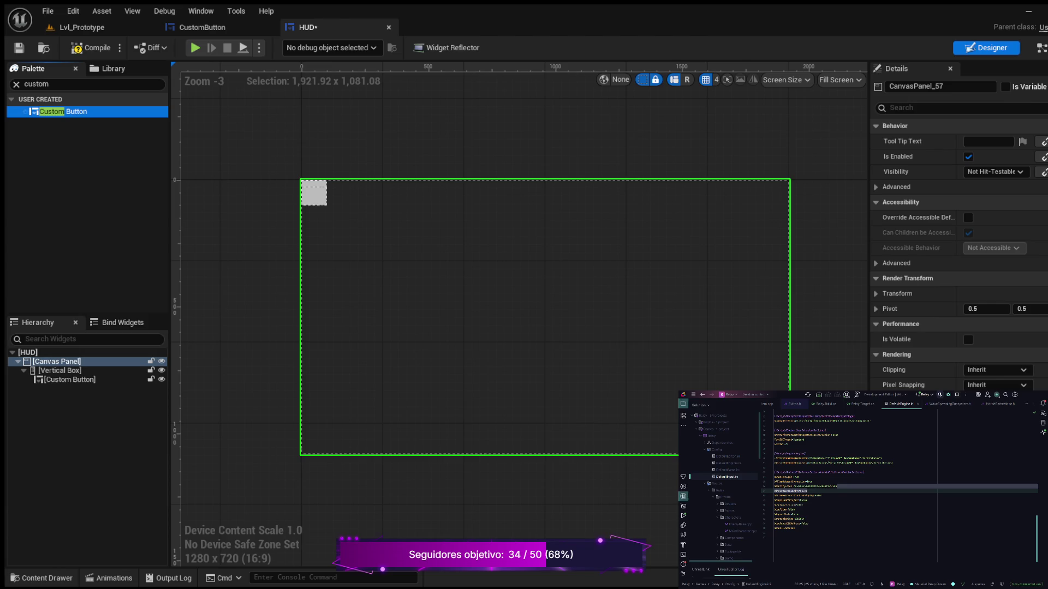
left_click_drag(63, 112, 60, 370)
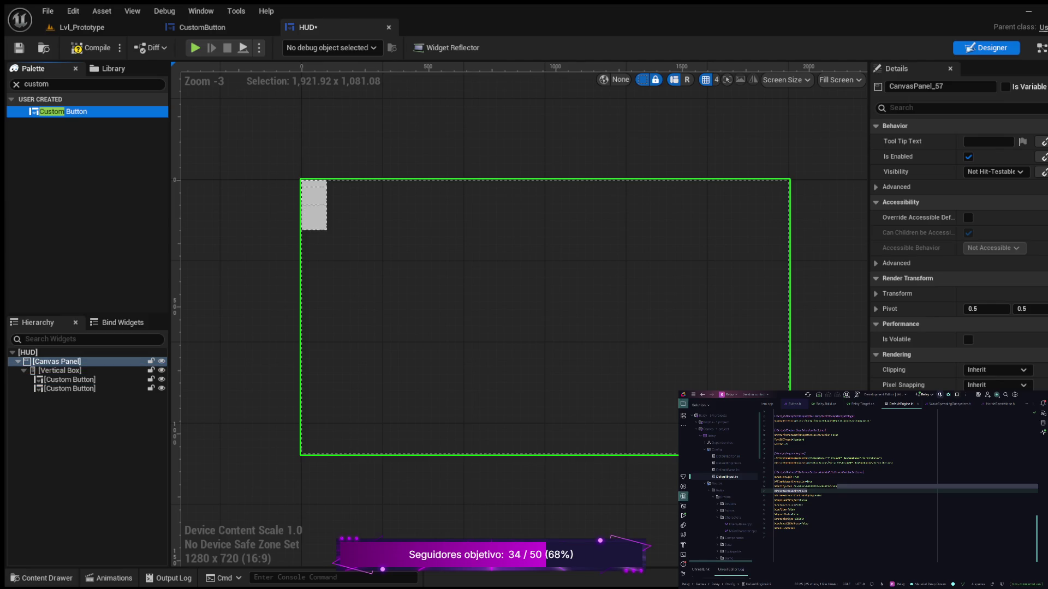
left_click_drag(63, 111, 60, 370)
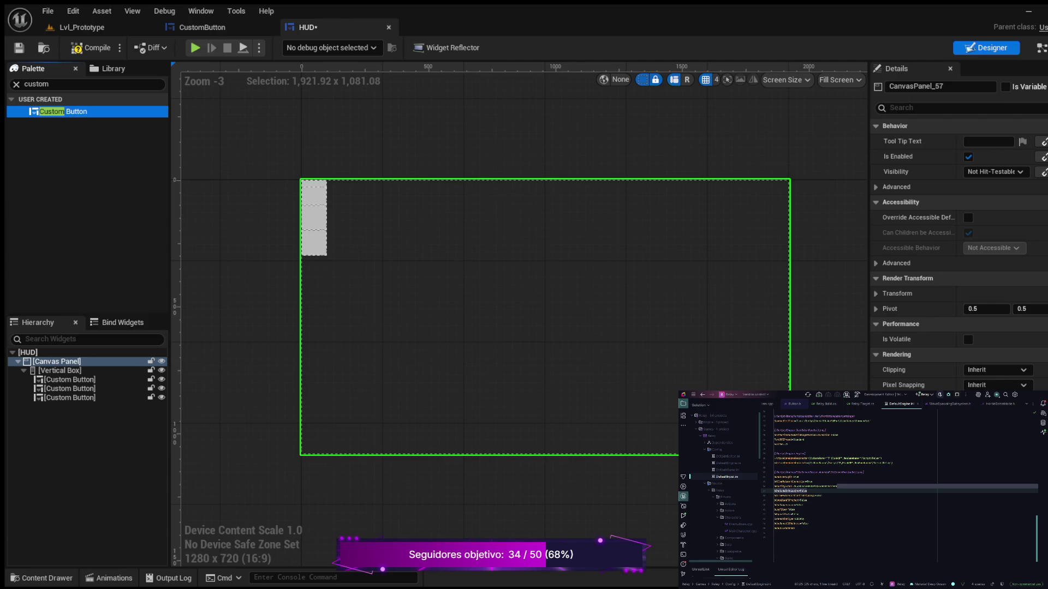
left_click(91, 48)
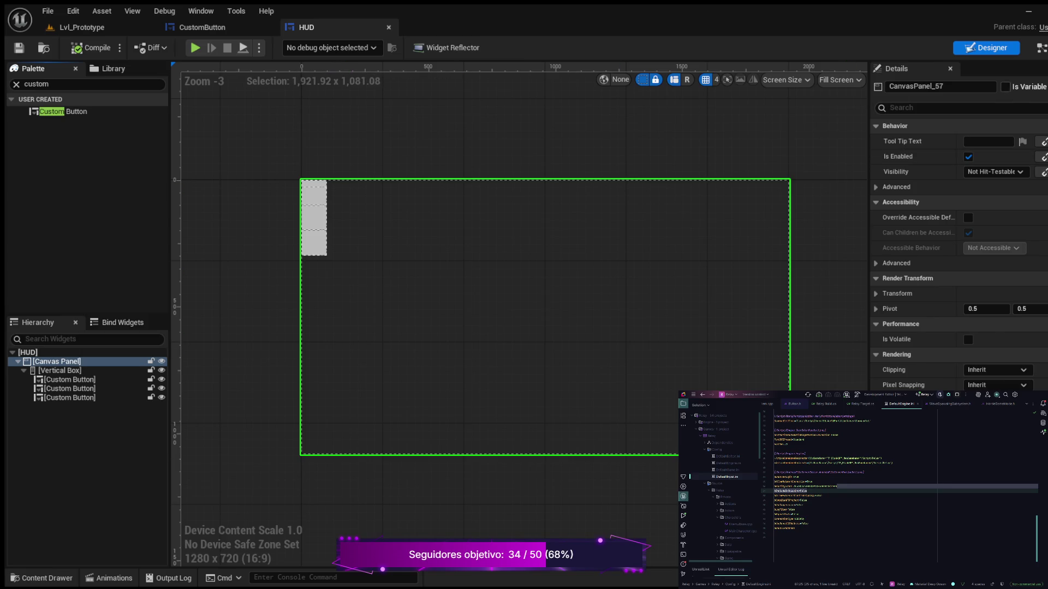
left_click(1040, 48)
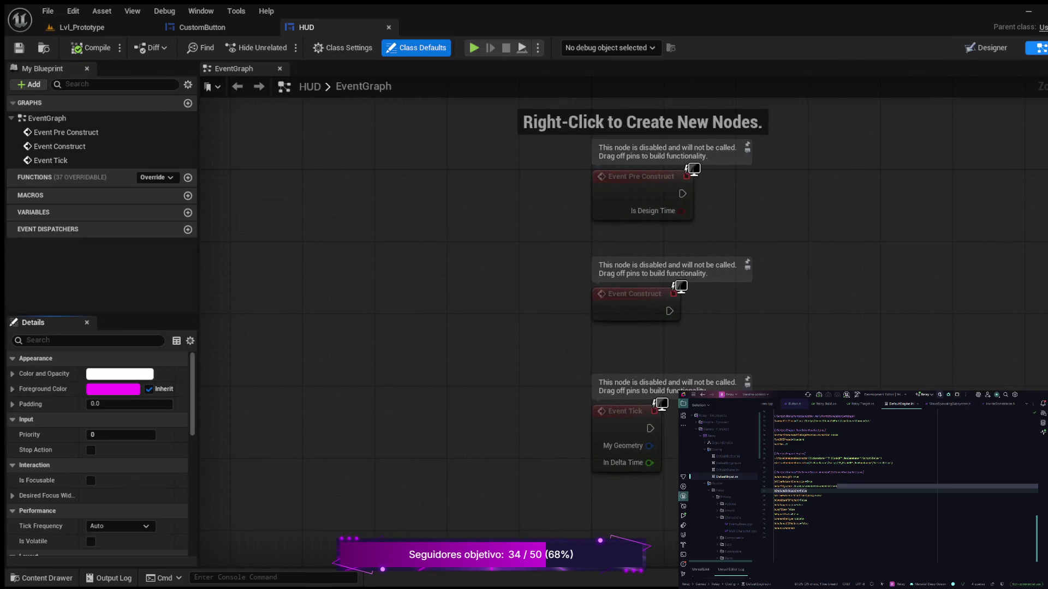
- Tick Is Variable on CustomButton, CustomButton_101 and CustomButton_216, then compile with F7
scroll(100, 452, "down", 2)
scroll(100, 453, "down", 2)
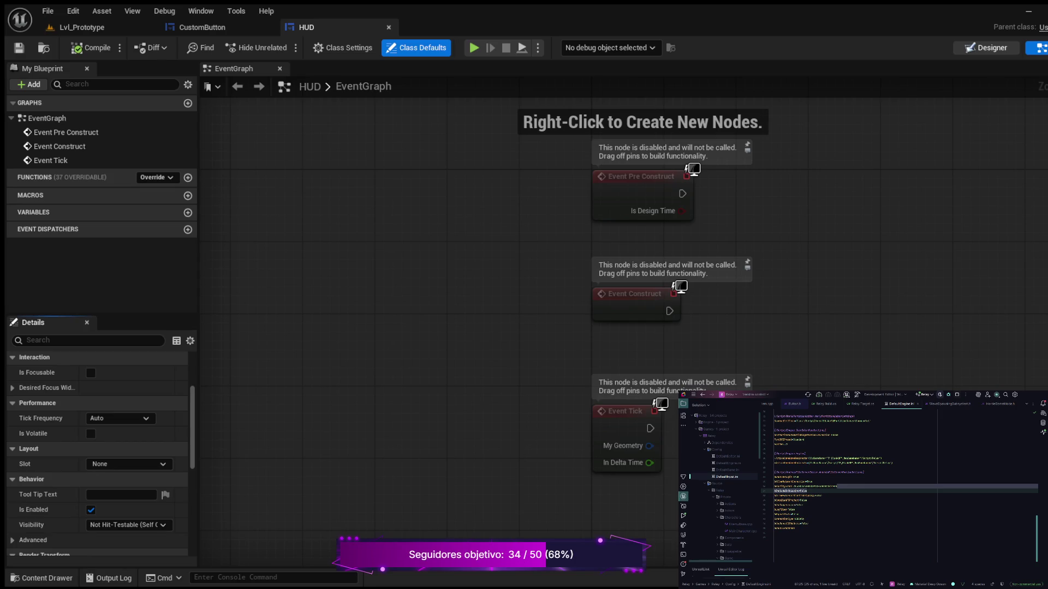
left_click(985, 47)
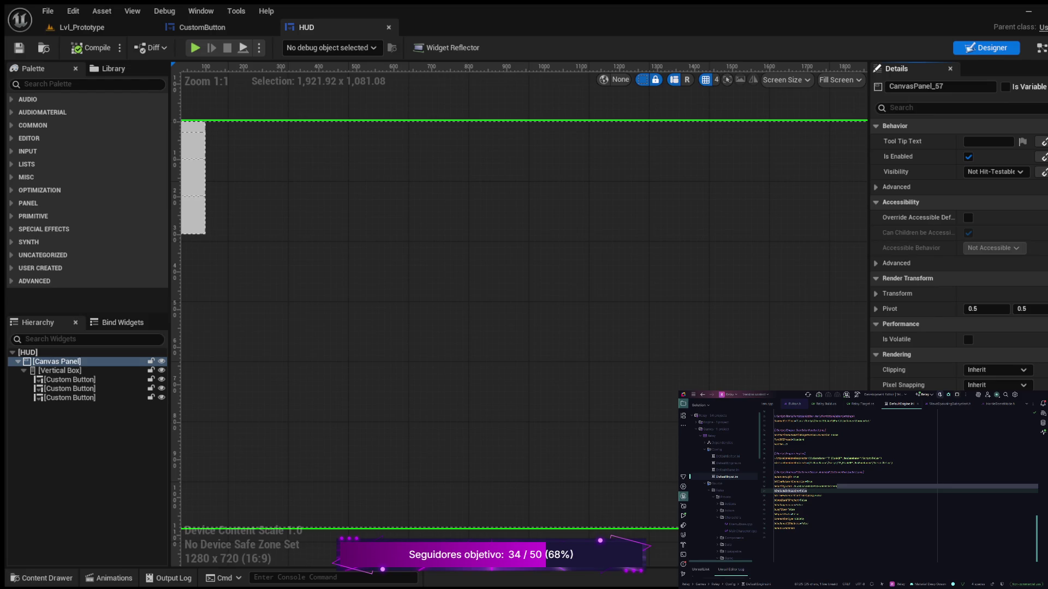
left_click(69, 380)
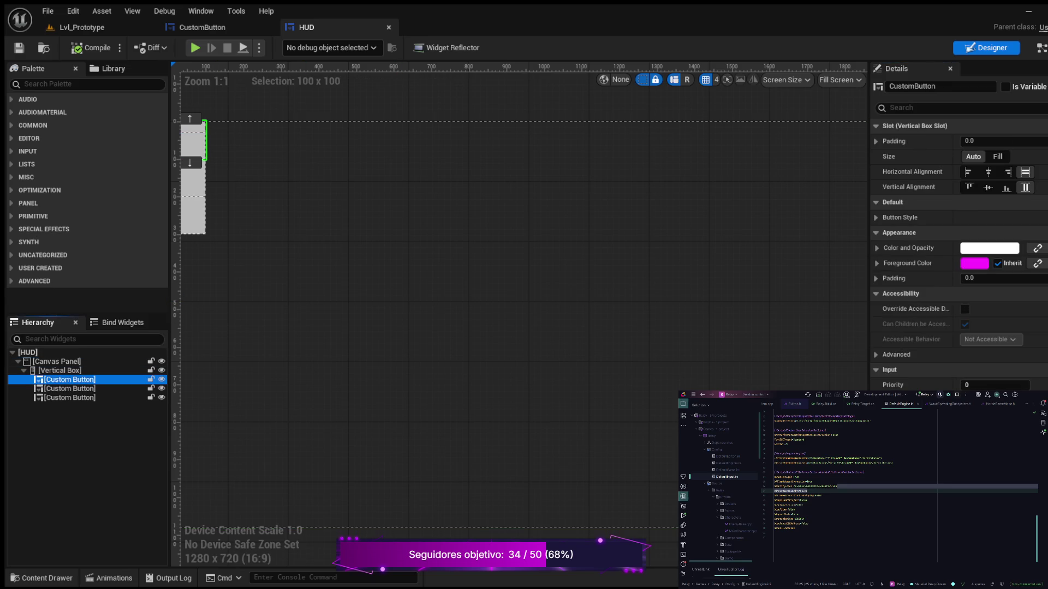
left_click(1005, 87)
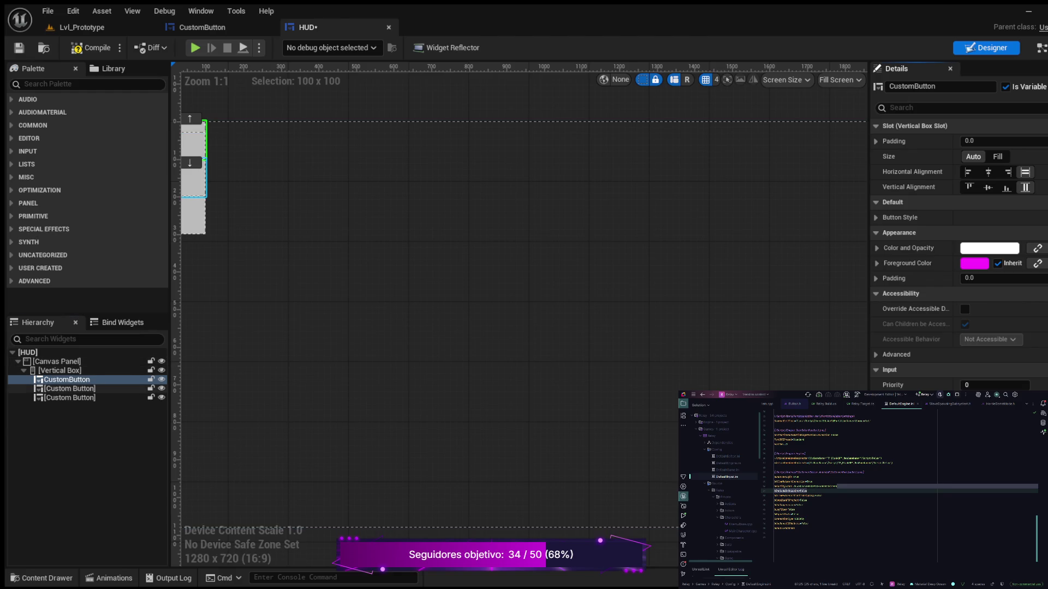
left_click(70, 388)
left_click(1005, 87)
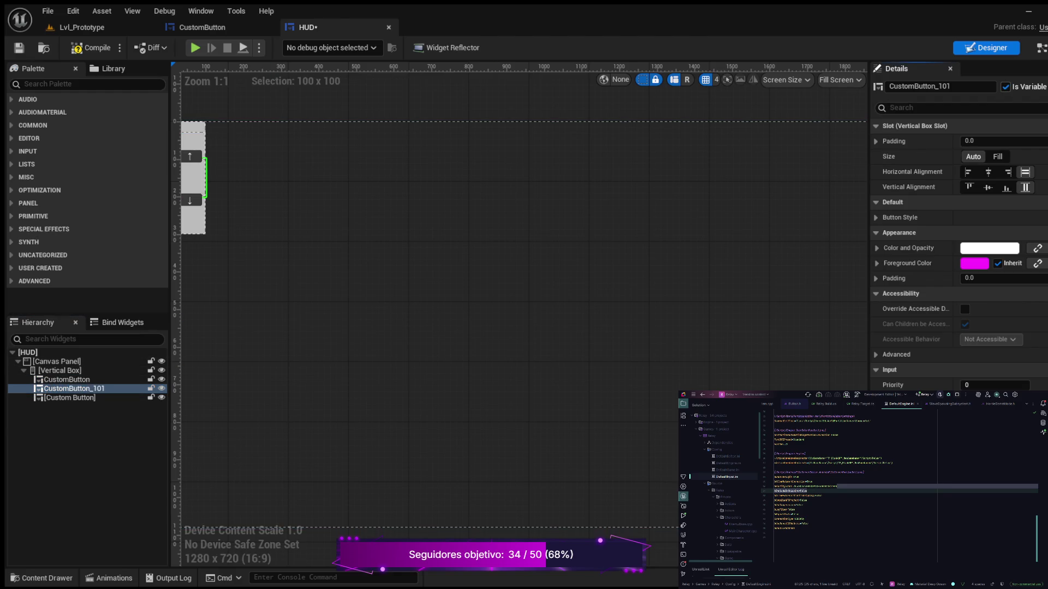
left_click(70, 397)
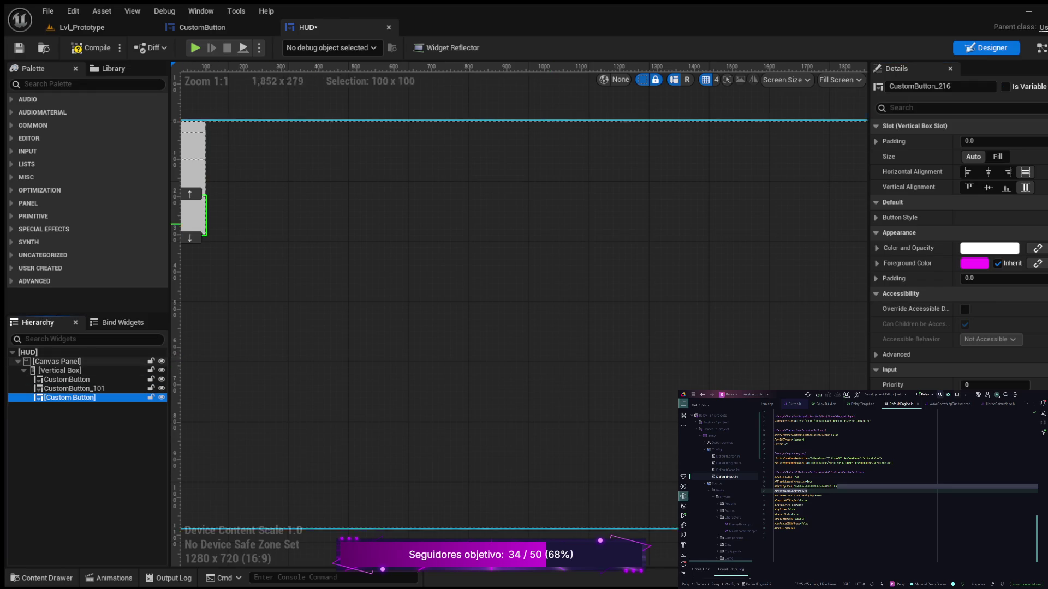
left_click(1005, 87)
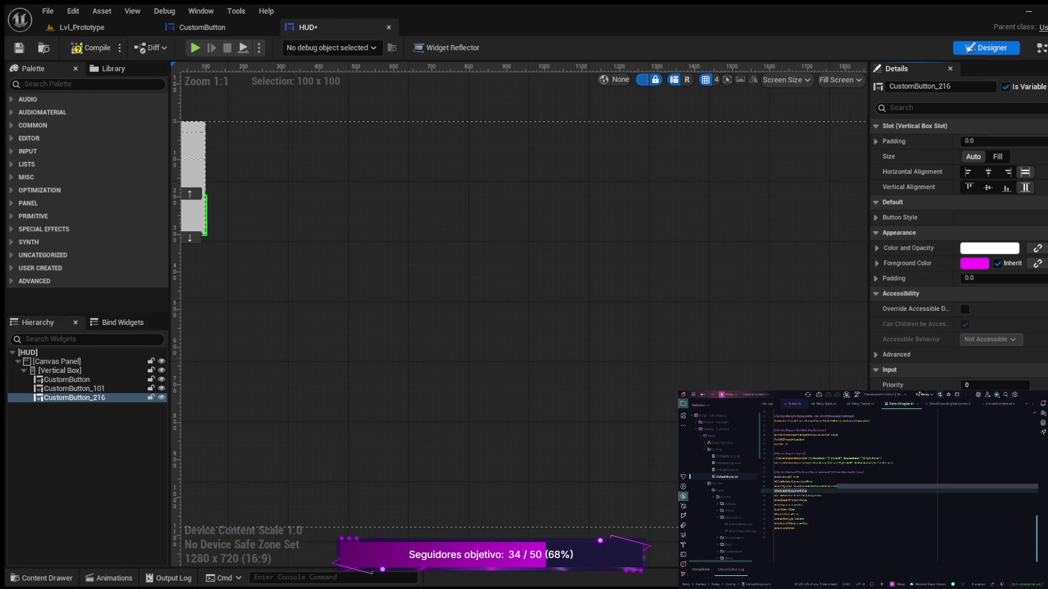
key("F7")
left_click(1041, 47)
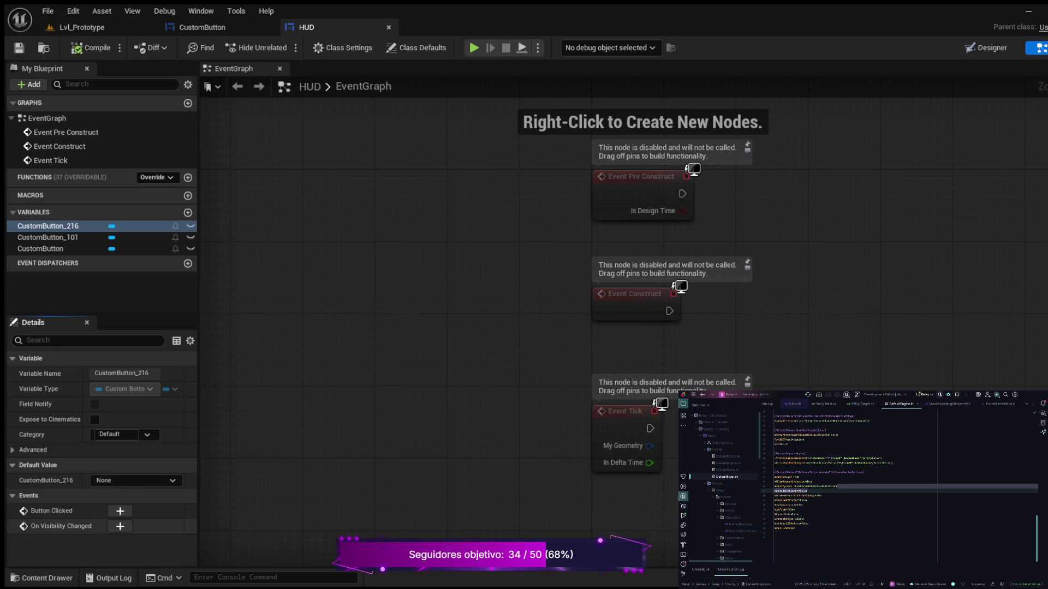
- Add Button Clicked events for CustomButton_216, CustomButton_101 and CustomButton
left_click(48, 237)
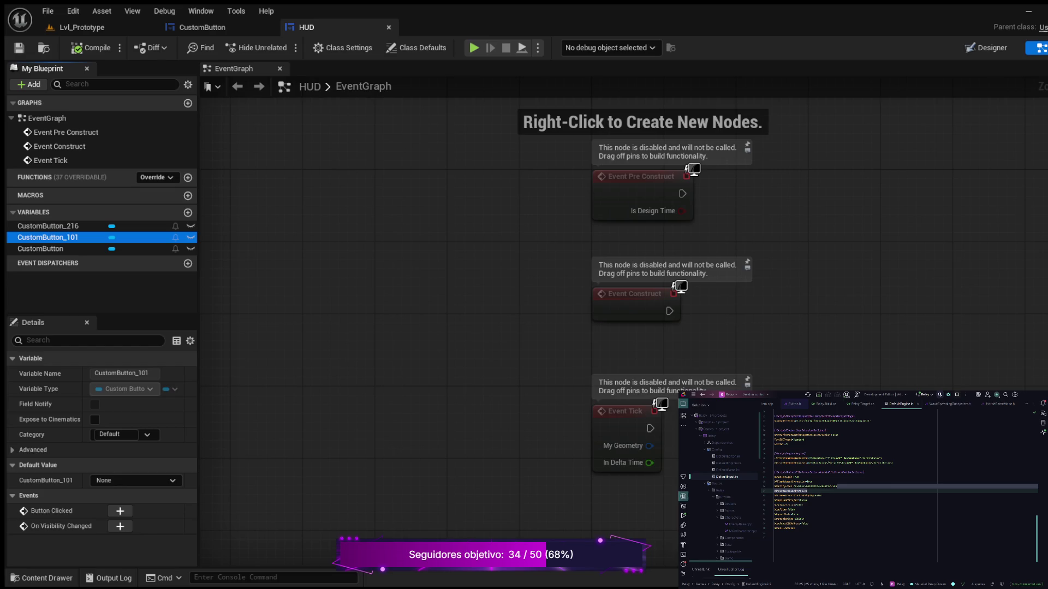
left_click(48, 226)
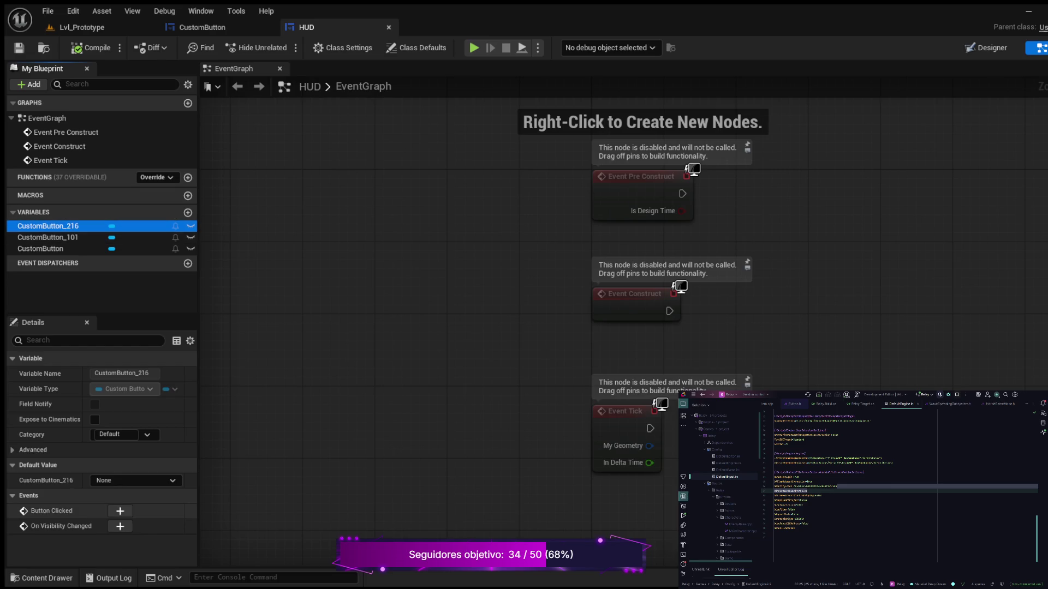
left_click(120, 511)
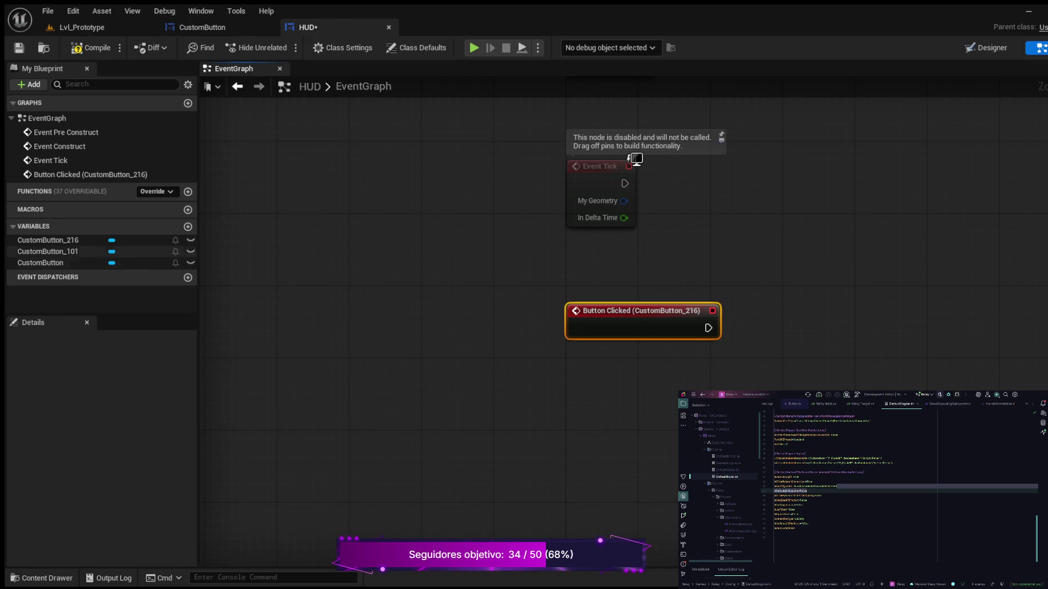
left_click(48, 251)
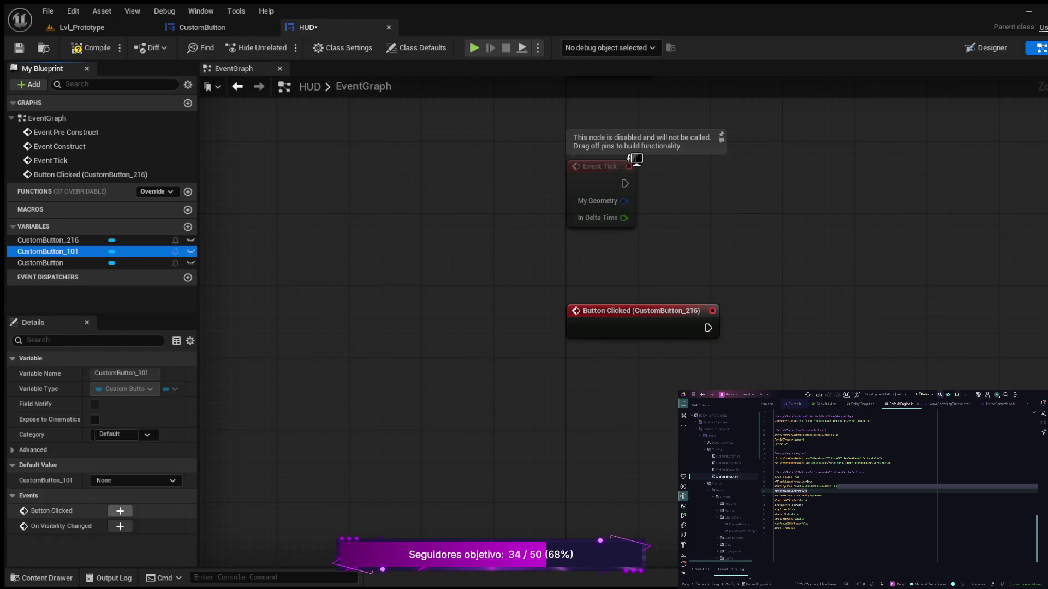
left_click(120, 511)
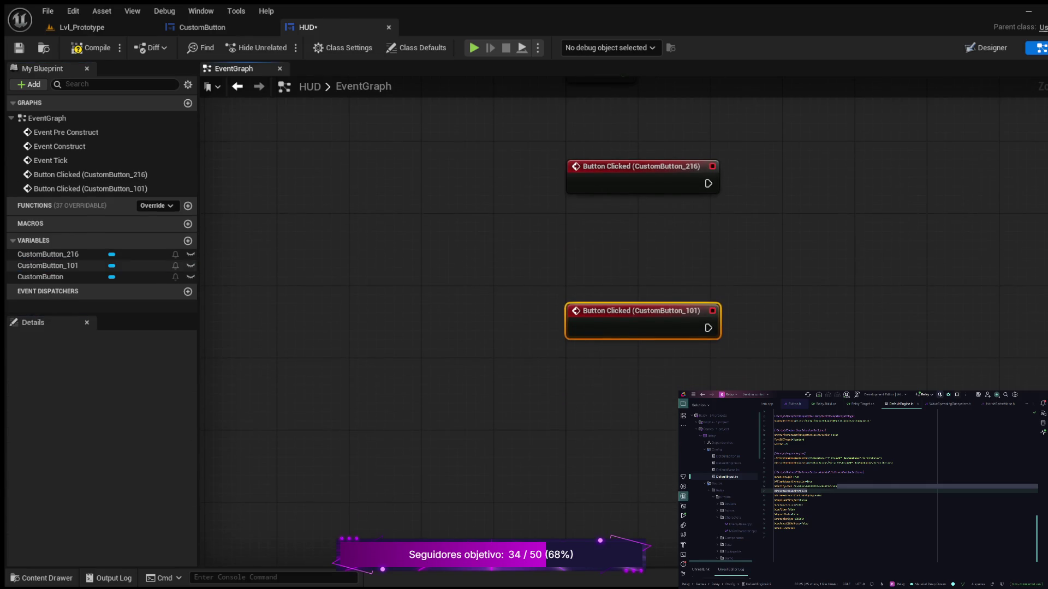
left_click(41, 276)
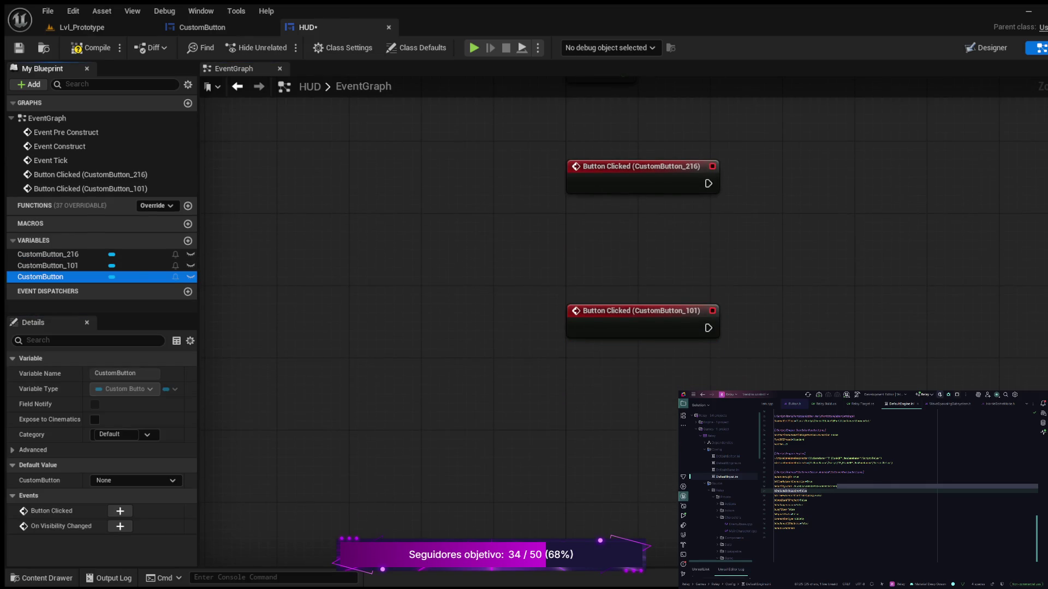
left_click(120, 511)
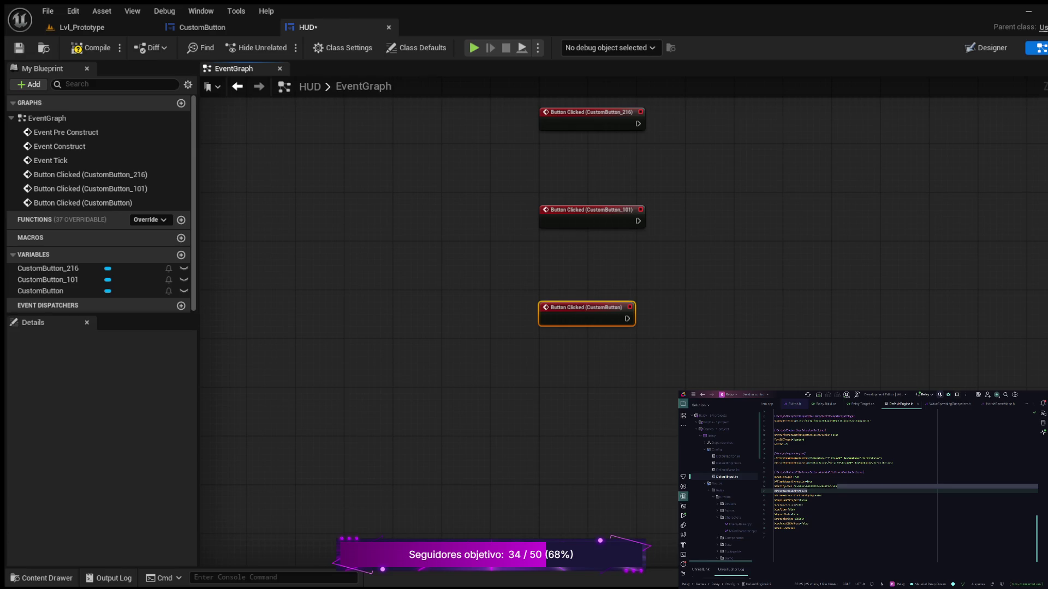
- Stack the events top to bottom: CustomButton, CustomButton_101, CustomButton_216
scroll(507, 286, "up", 2)
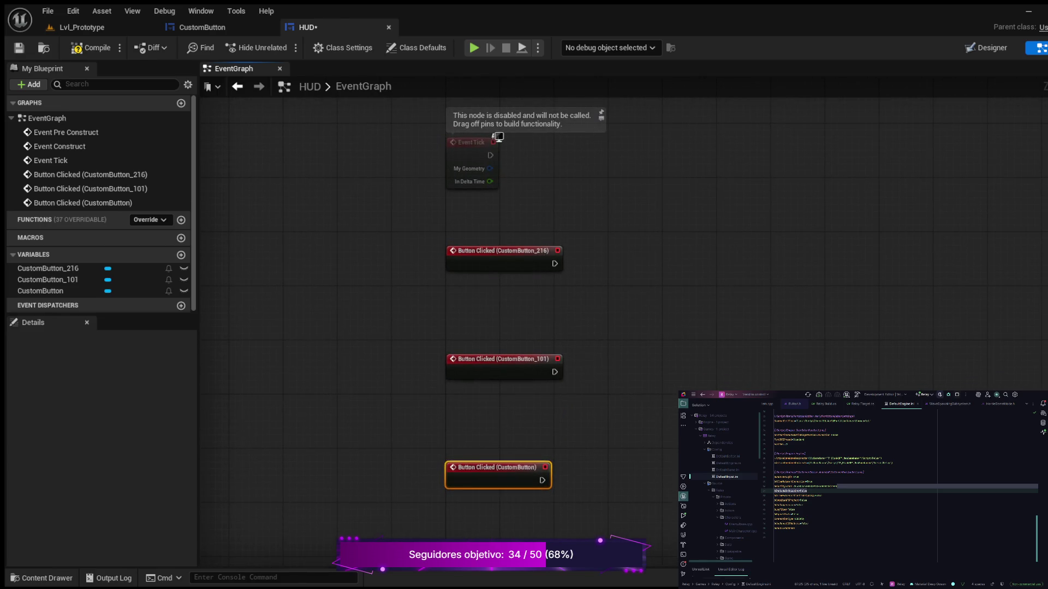
mouse_move(491, 468)
left_mouse_down()
mouse_move(671, 435)
mouse_move(496, 217)
mouse_move(502, 292)
left_mouse_up()
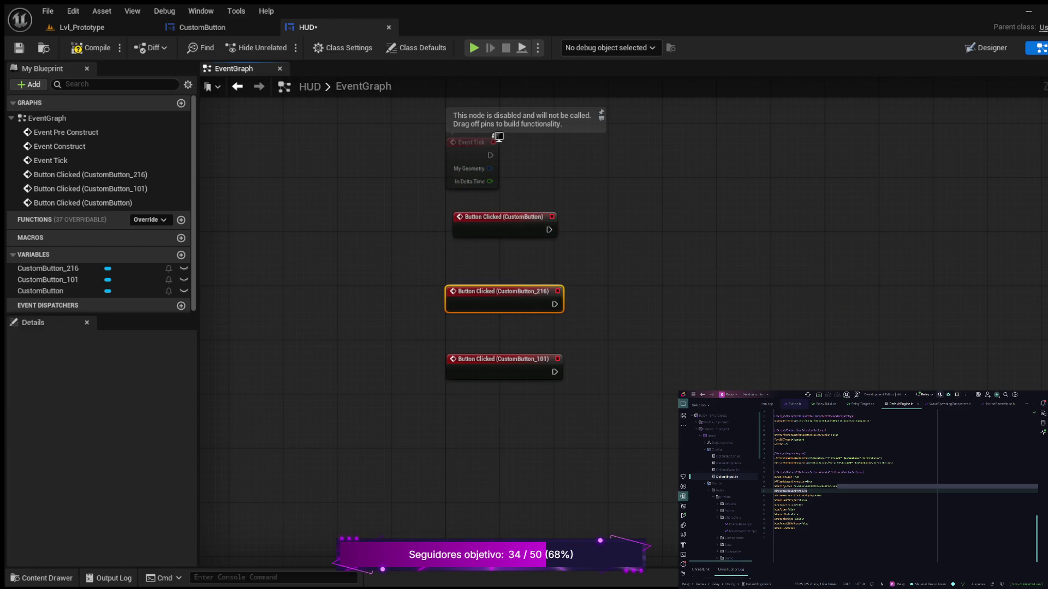
left_click_drag(491, 359, 491, 251)
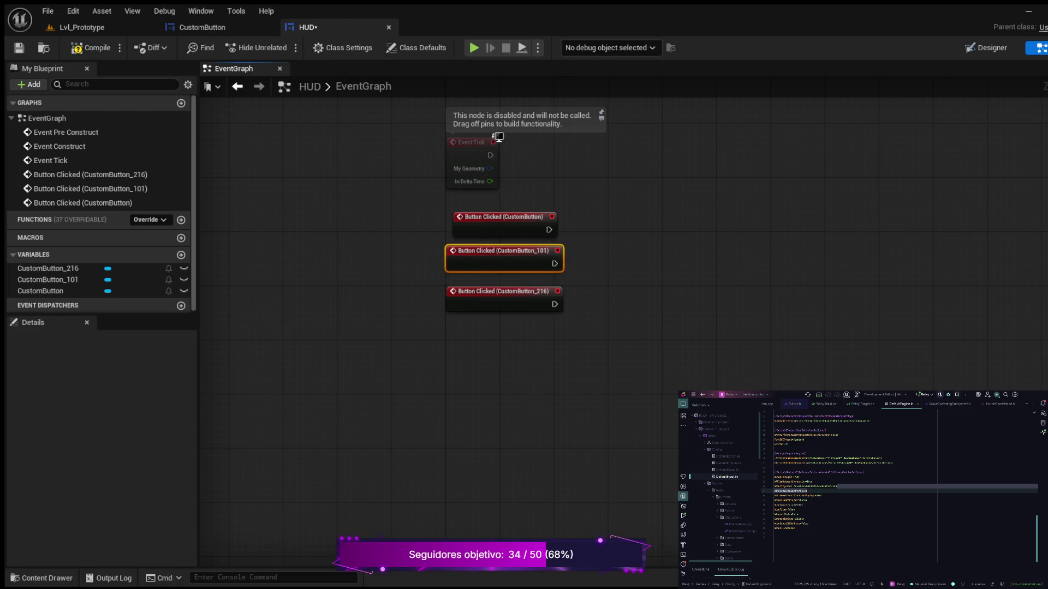
mouse_move(491, 292)
left_mouse_down()
mouse_move(538, 363)
mouse_move(491, 380)
left_mouse_up()
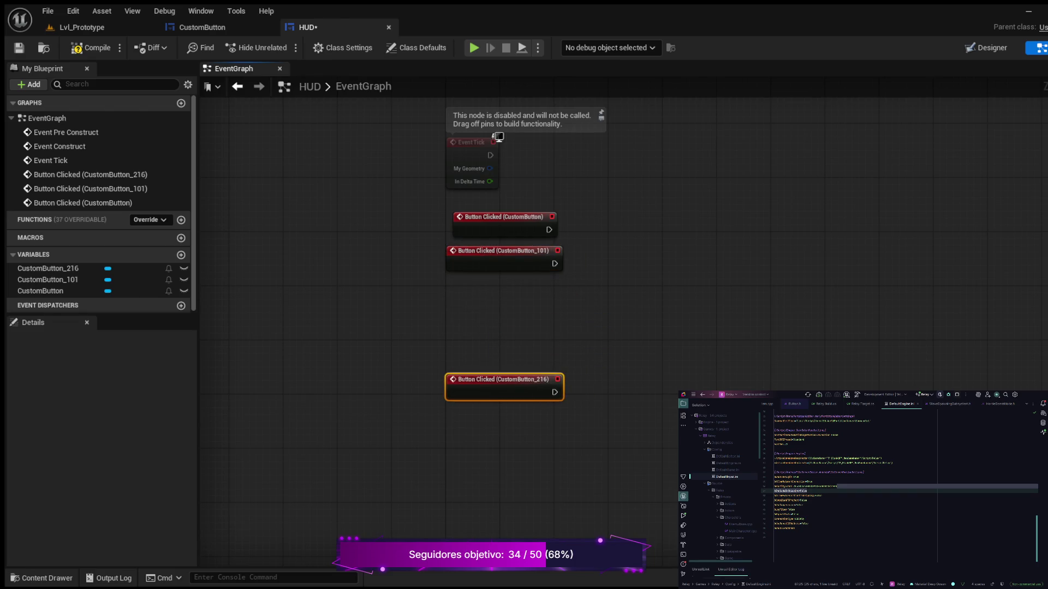
left_click_drag(491, 251, 491, 319)
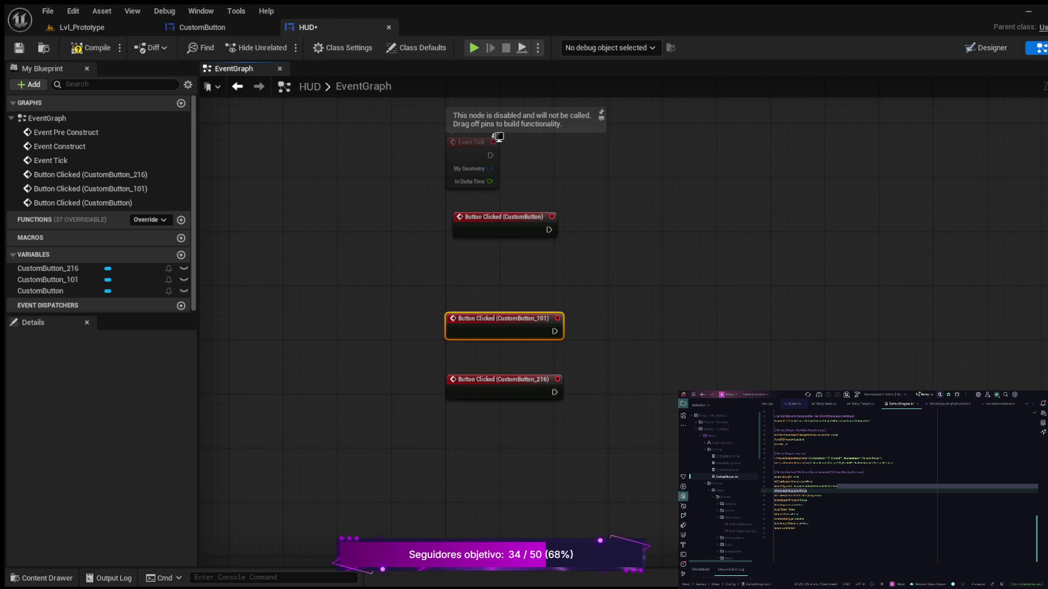
left_click_drag(491, 217, 483, 264)
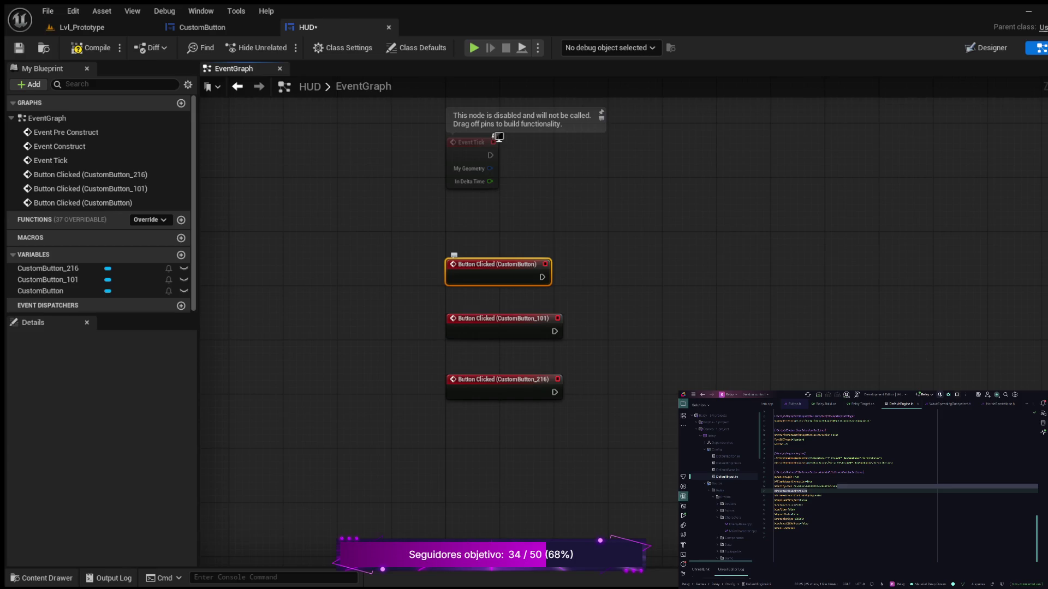
- Connect CustomButton's Button Clicked to a Print String printing 'Button 1'
mouse_move(542, 276)
left_mouse_down()
mouse_move(613, 240)
mouse_move(658, 261)
left_mouse_up()
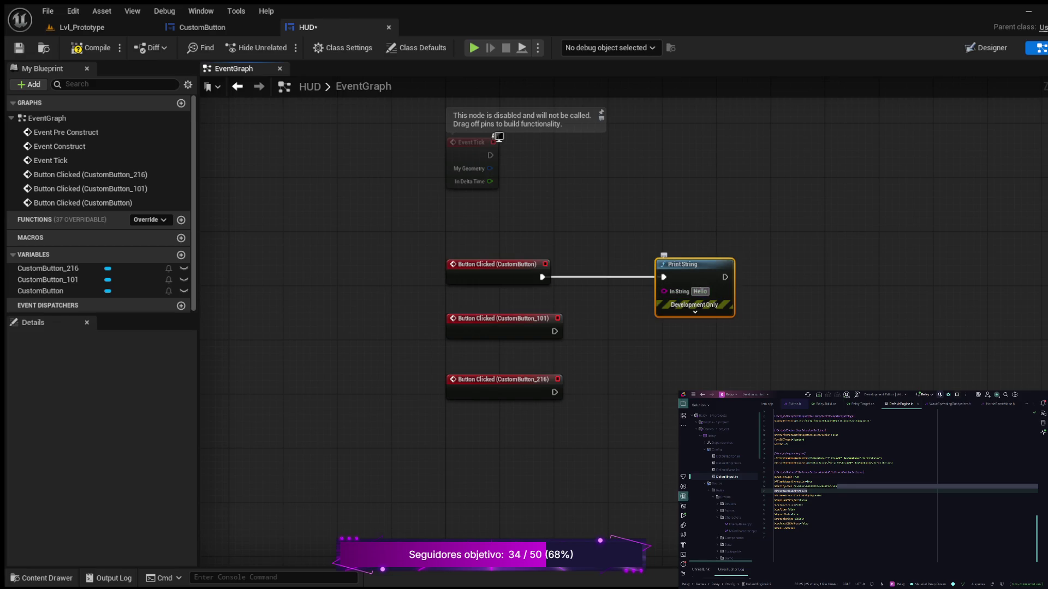
left_click(700, 291)
type("Button 1")
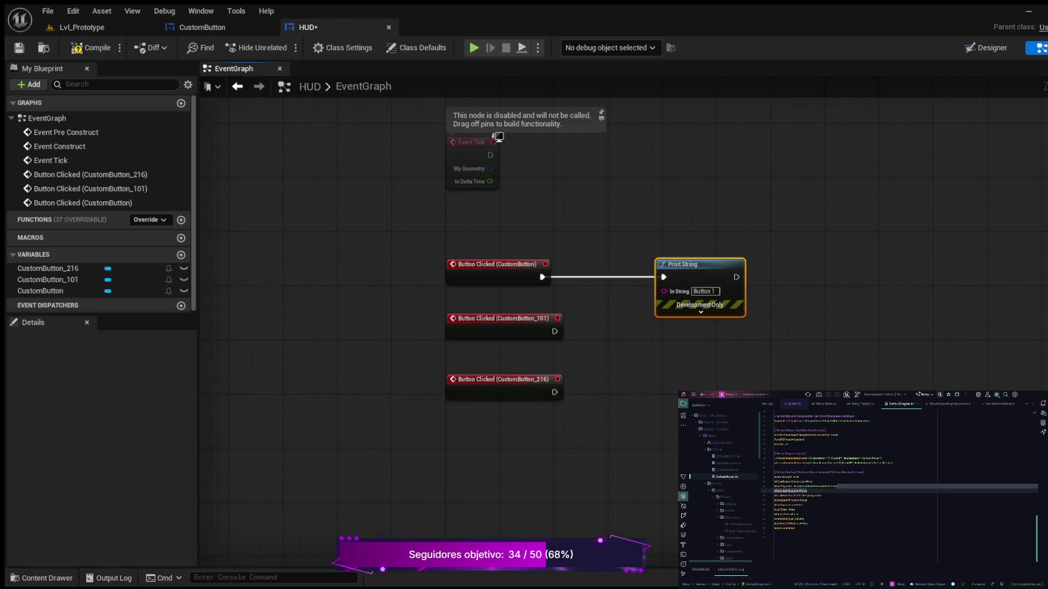
- Duplicate the Print String for CustomButton_101 with the message 'Button2'
key("ctrl+d")
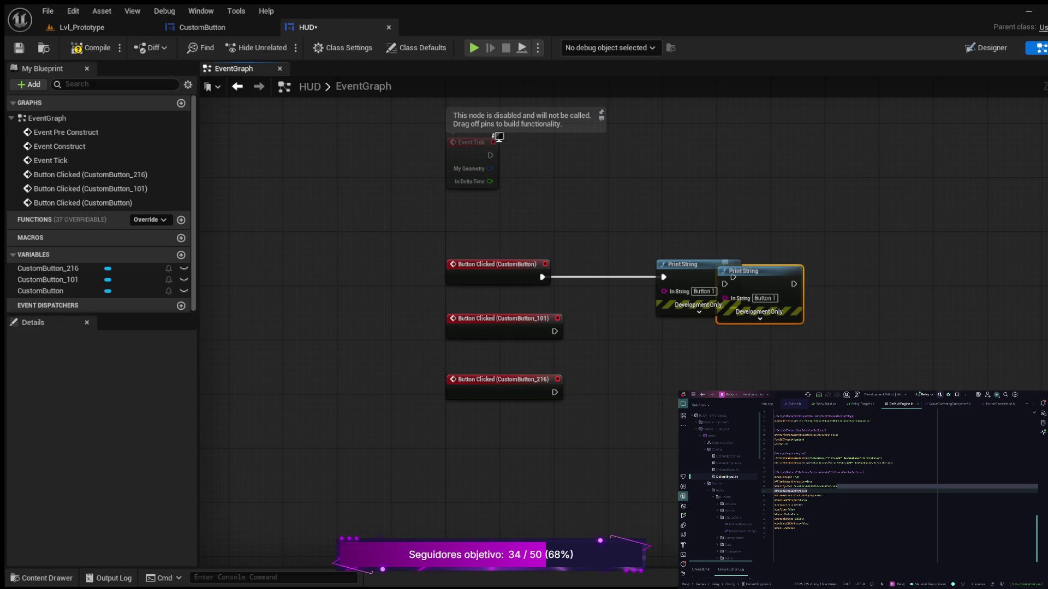
mouse_move(732, 276)
left_mouse_down()
mouse_move(685, 341)
mouse_move(658, 343)
left_mouse_up()
mouse_move(555, 331)
left_mouse_down()
mouse_move(635, 339)
mouse_move(650, 352)
left_mouse_up()
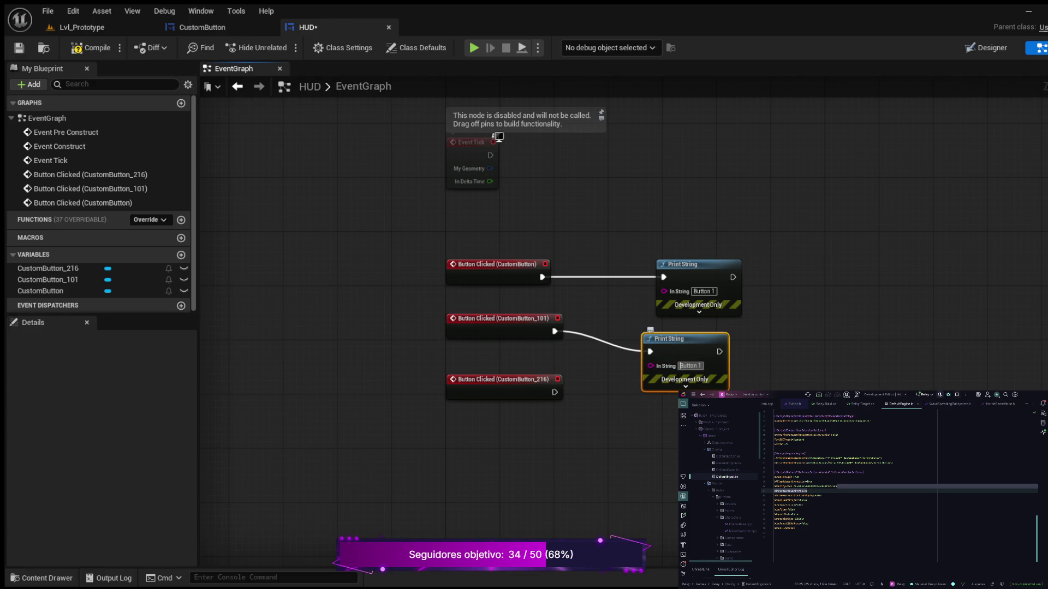
type("2")
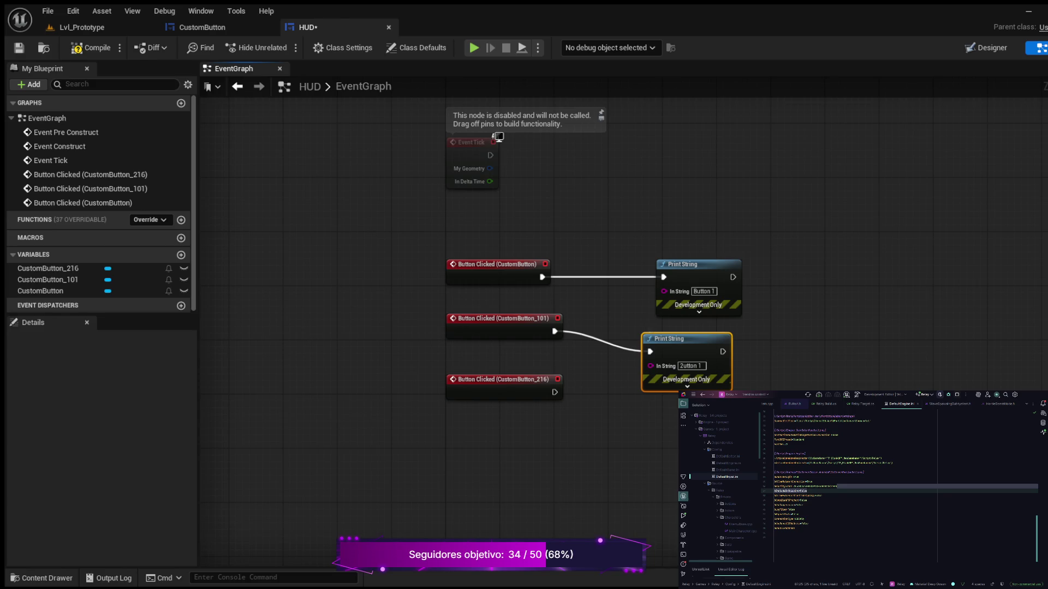
mouse_move(669, 338)
left_mouse_down()
mouse_move(696, 335)
mouse_move(662, 332)
left_mouse_up()
left_click(683, 359)
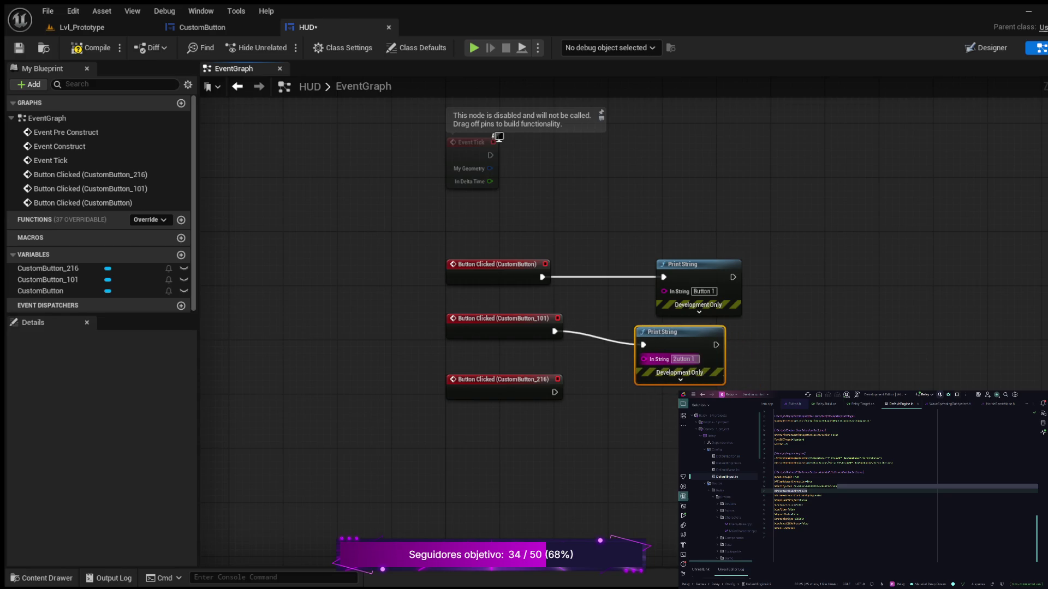
type("Button")
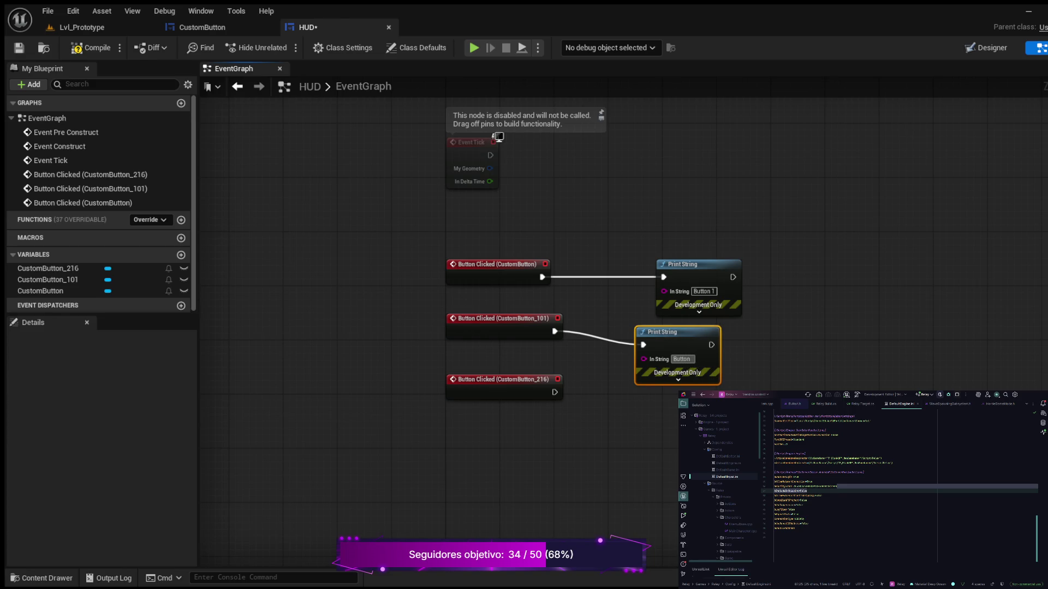
type("2")
key("Return")
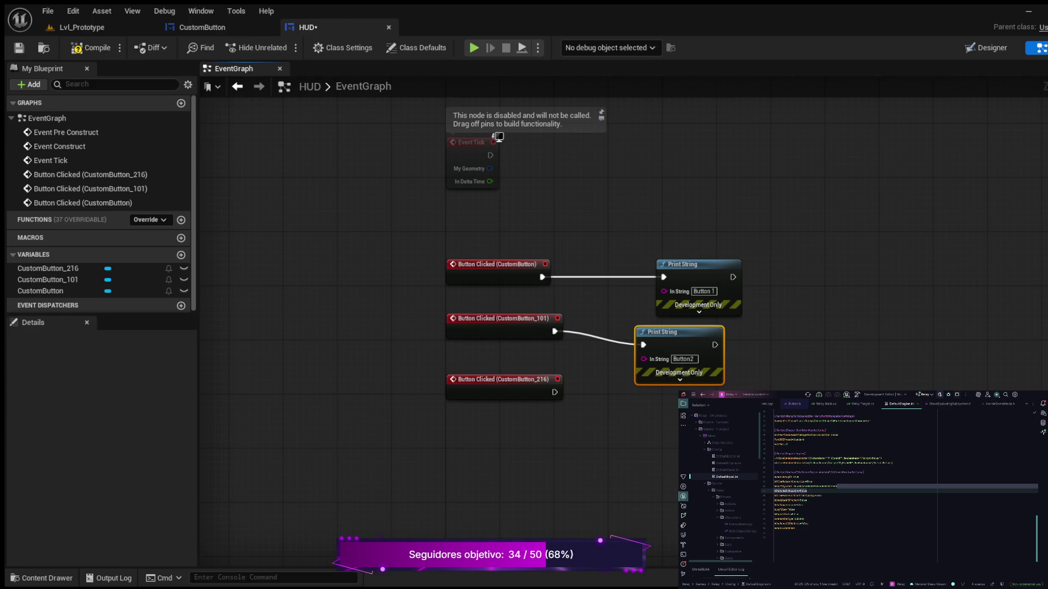
- Duplicate it again for CustomButton_216 and change the message's number to 3
key("ctrl+d")
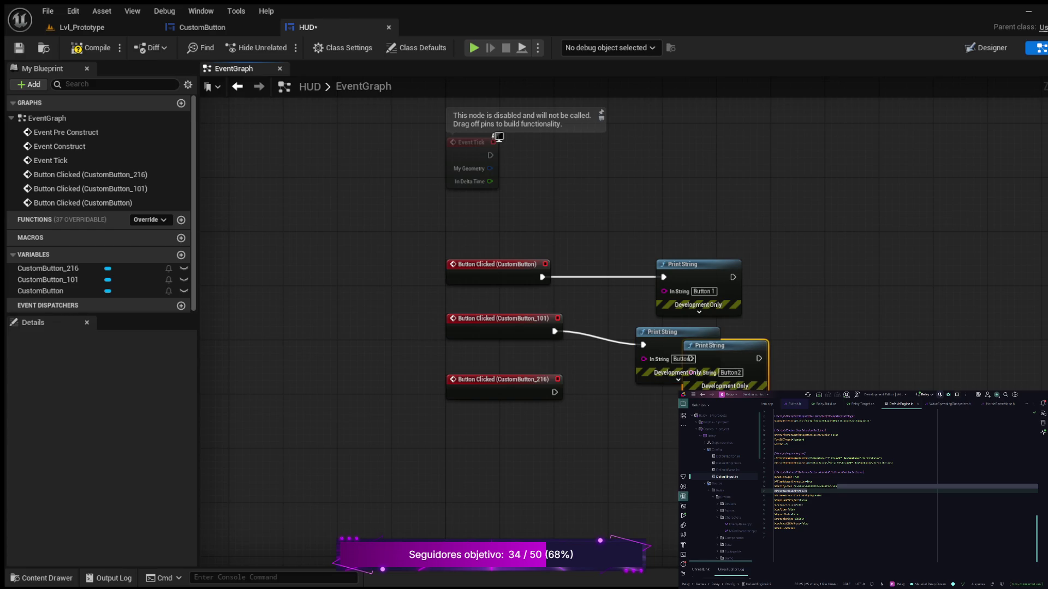
mouse_move(691, 358)
left_mouse_down()
mouse_move(649, 432)
mouse_move(629, 420)
left_mouse_up()
left_click_drag(555, 392, 629, 419)
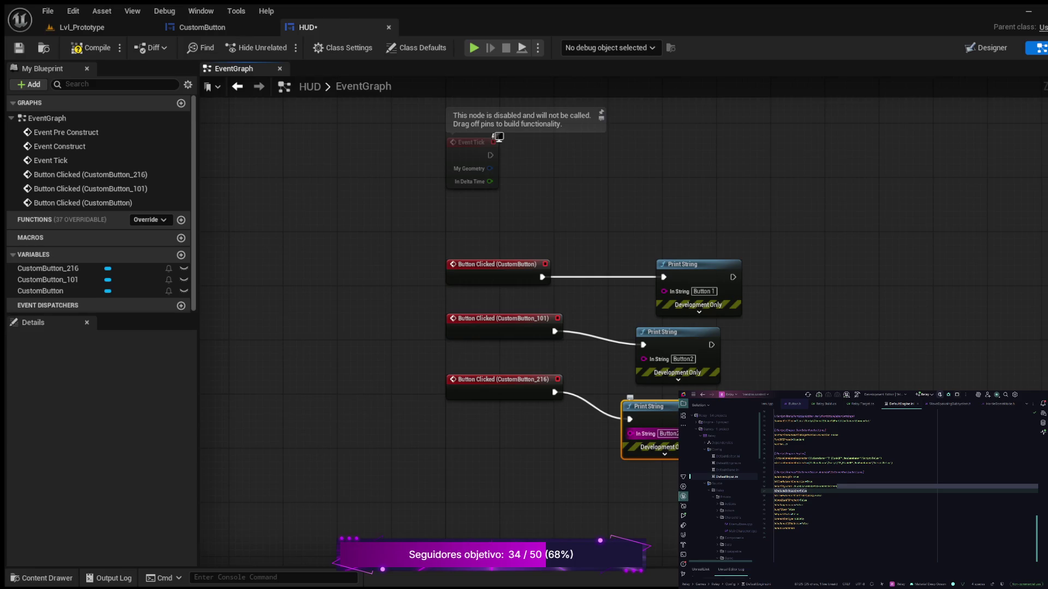
left_click(667, 434)
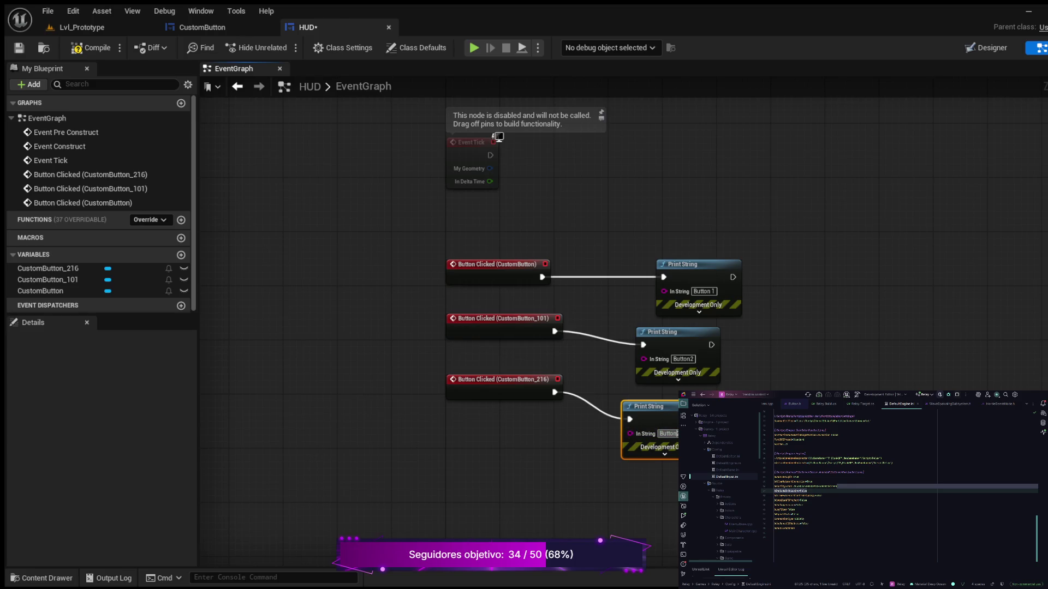
key("BackSpace")
type("3")
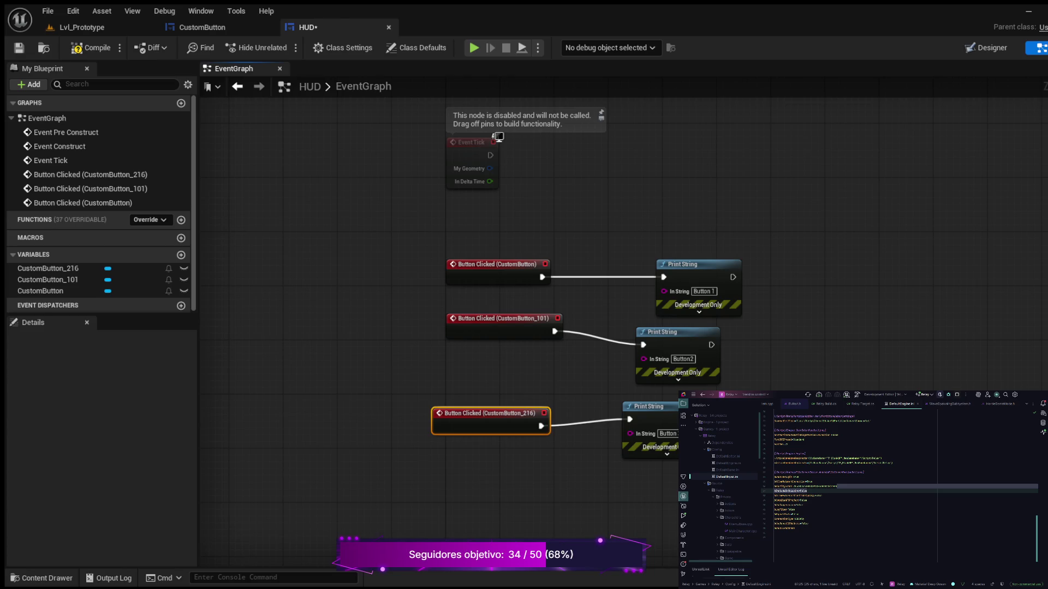
- Realign the events with their Print Strings and set the message to 'Button 3'
key("q")
left_click_drag(398, 399, 678, 479)
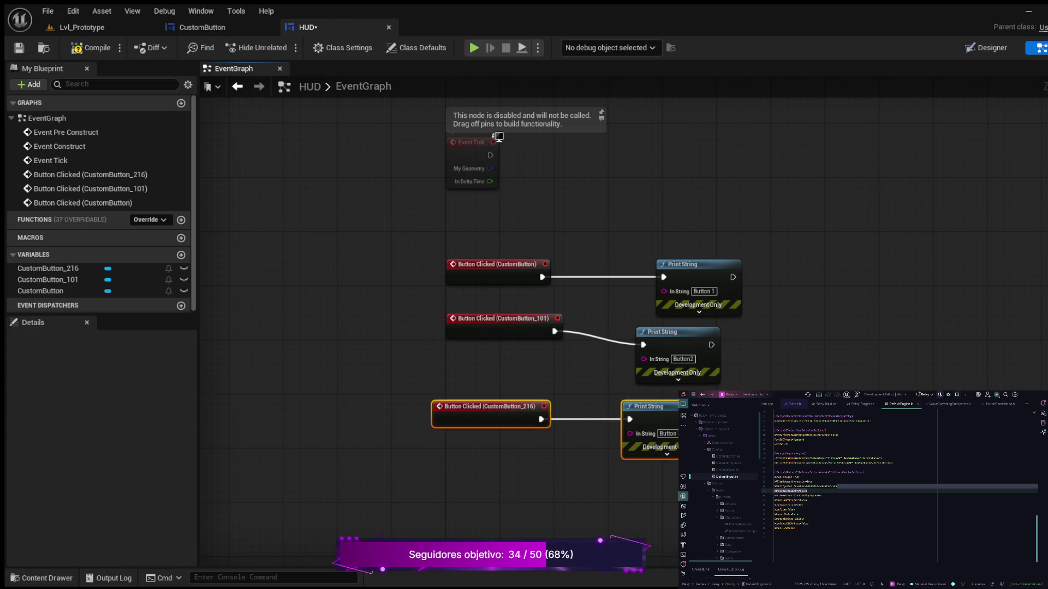
left_click_drag(485, 415, 485, 442)
left_click_drag(496, 318, 503, 332)
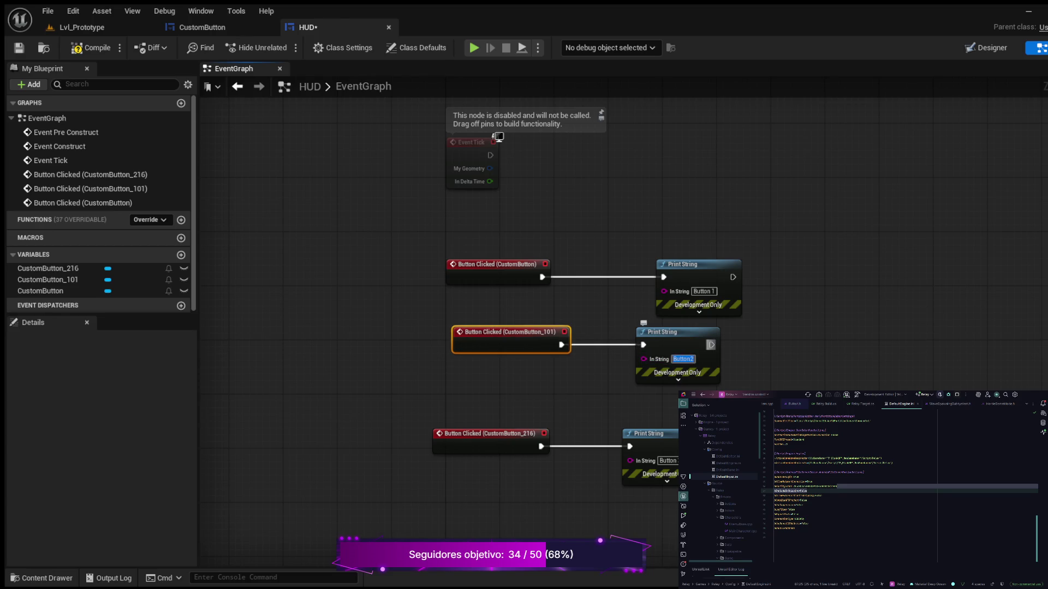
key("BackSpace")
type("3")
key("Return")
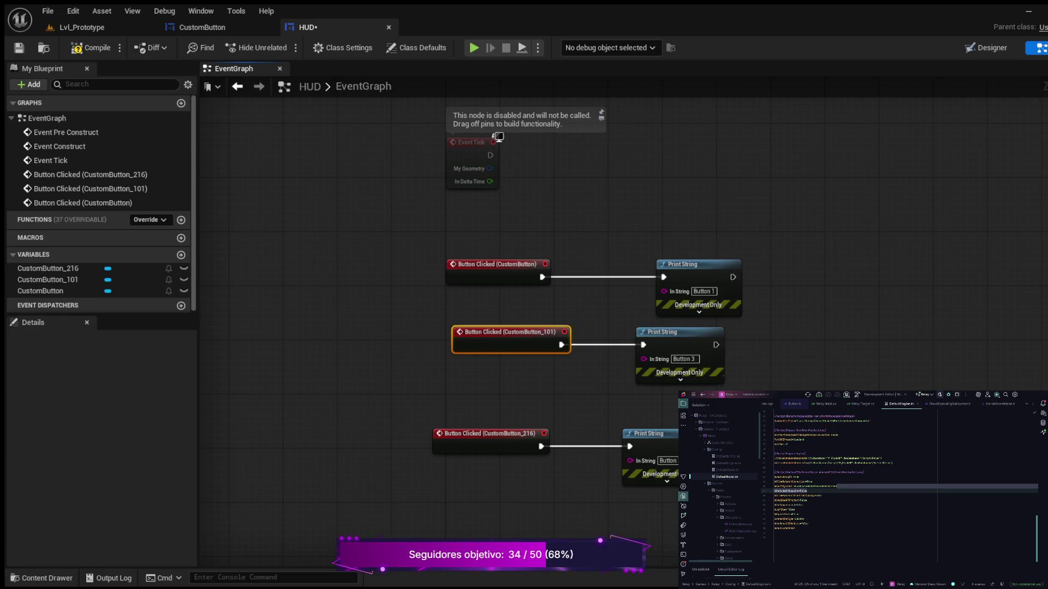
- Retype the first Print String's message as 'Button 1' and compile the HUD
left_click(702, 292)
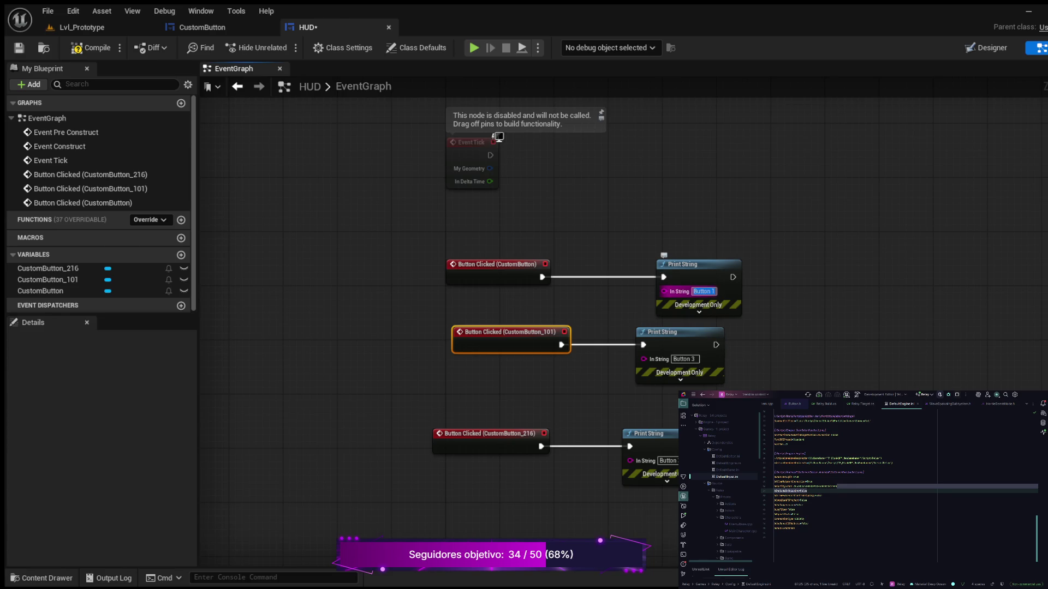
key("BackSpace")
key("BackSpace")
type("1")
key("Return")
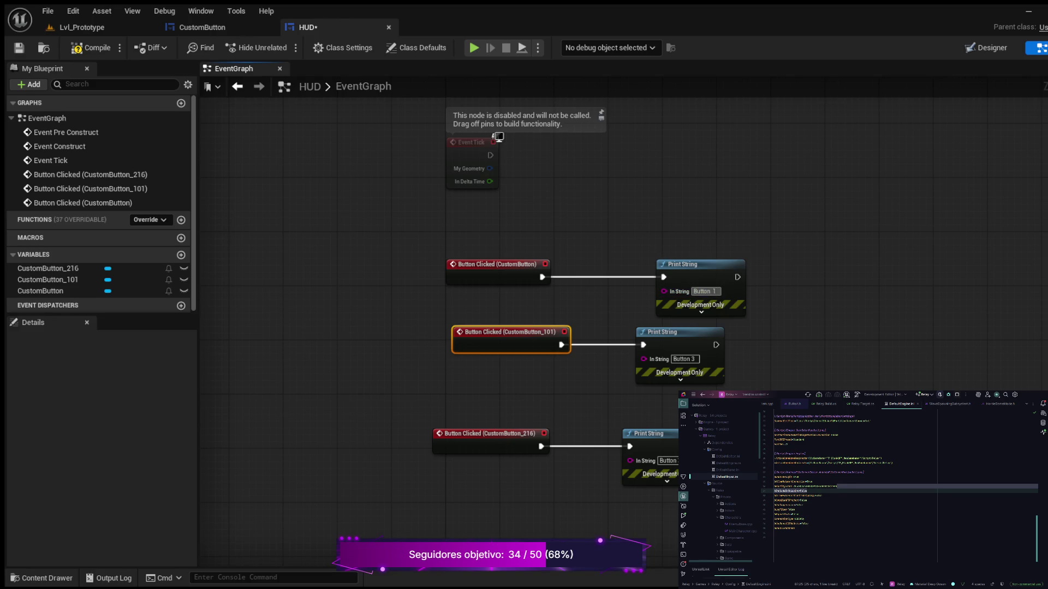
left_click(91, 48)
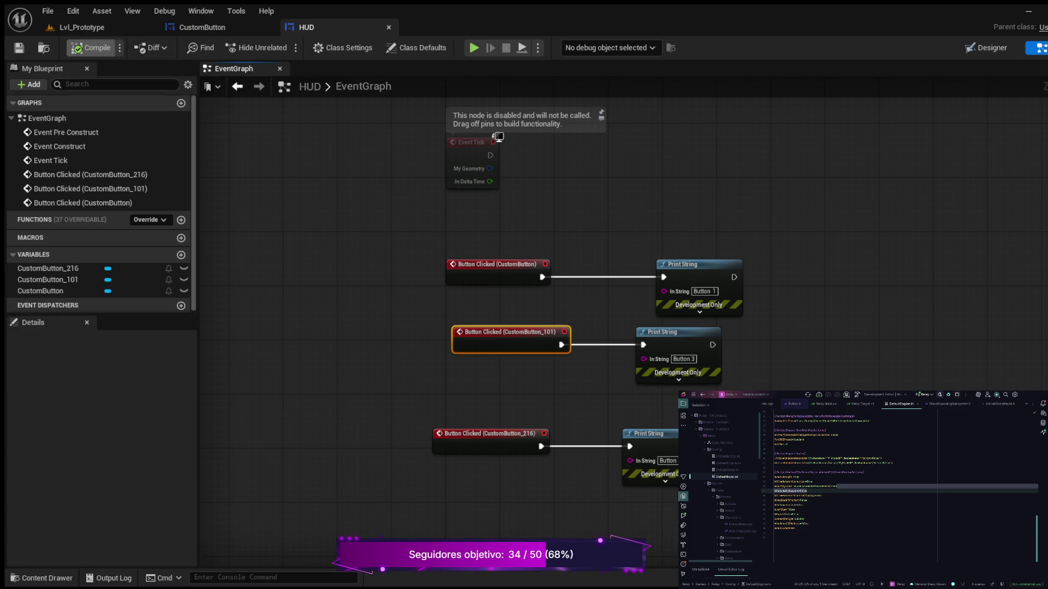
- Switch to the Lvl_Prototype level tab
left_click(82, 27)
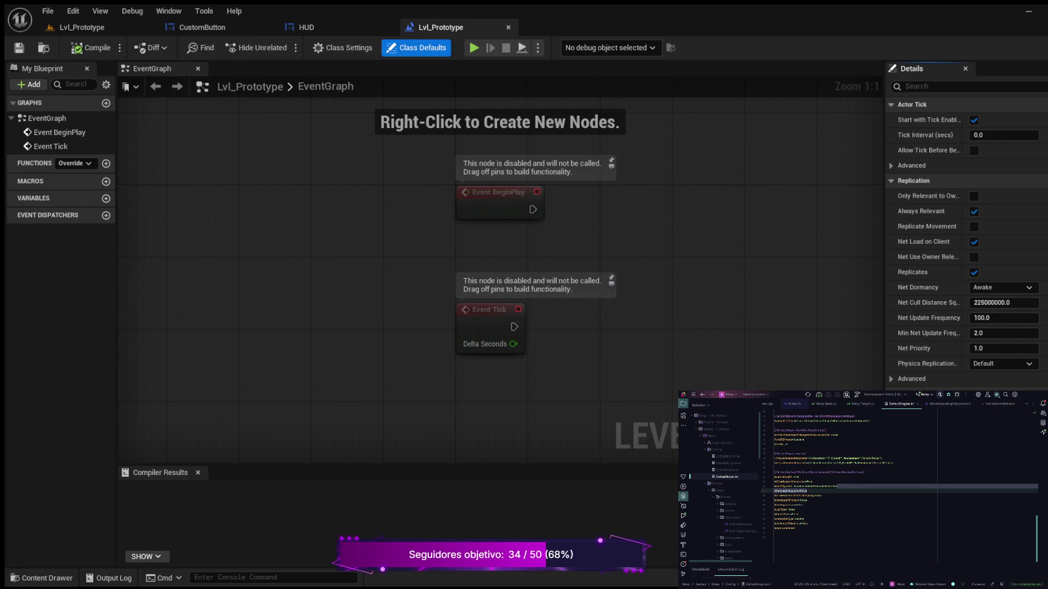
mouse_move(643, 208)
left_mouse_down()
mouse_move(568, 250)
mouse_move(529, 294)
left_mouse_up()
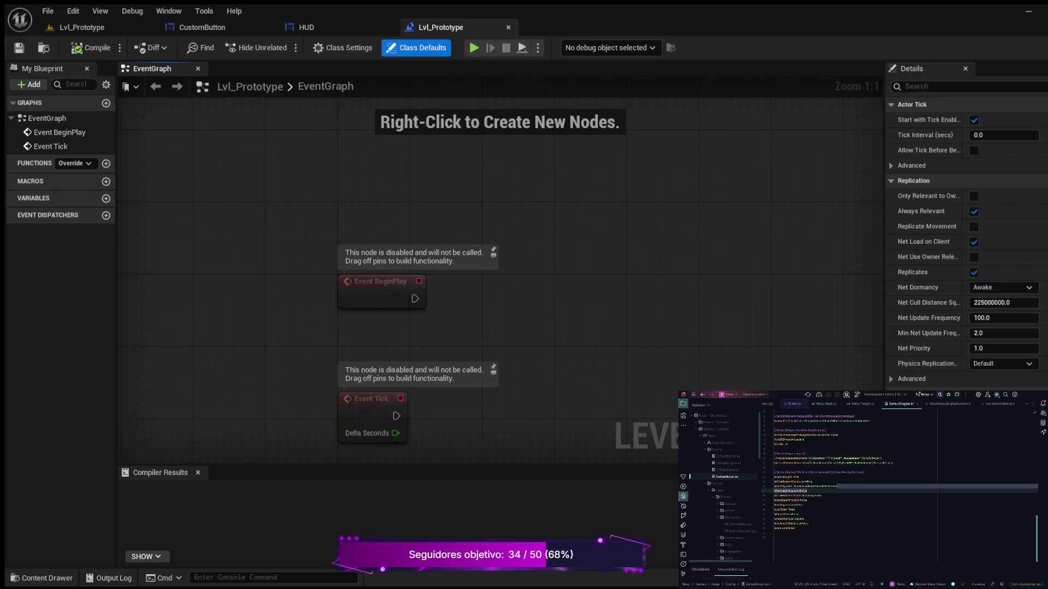
left_click_drag(415, 298, 520, 275)
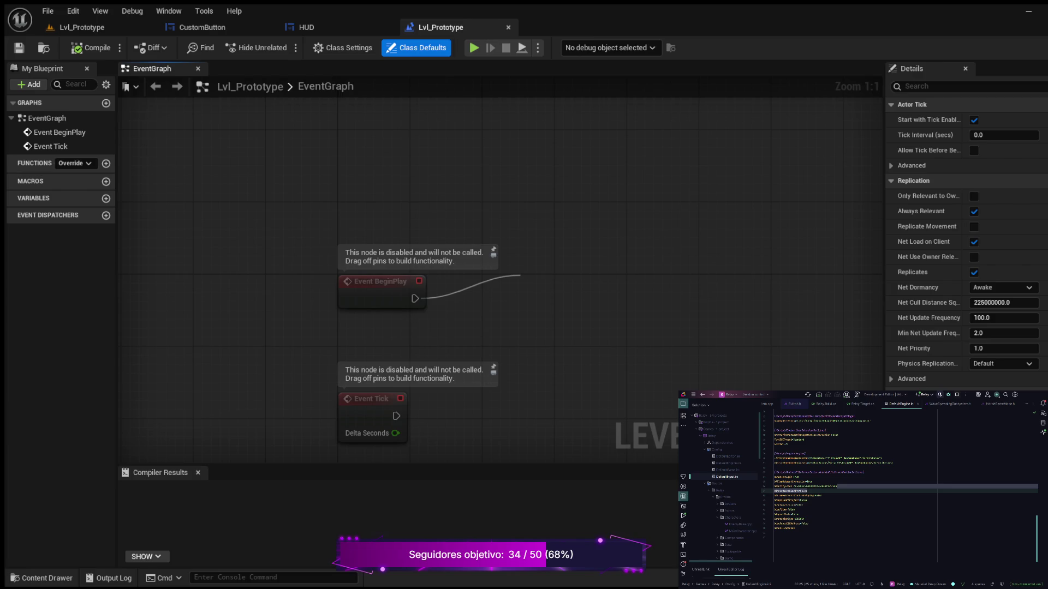
key("Escape")
key("ctrl+v")
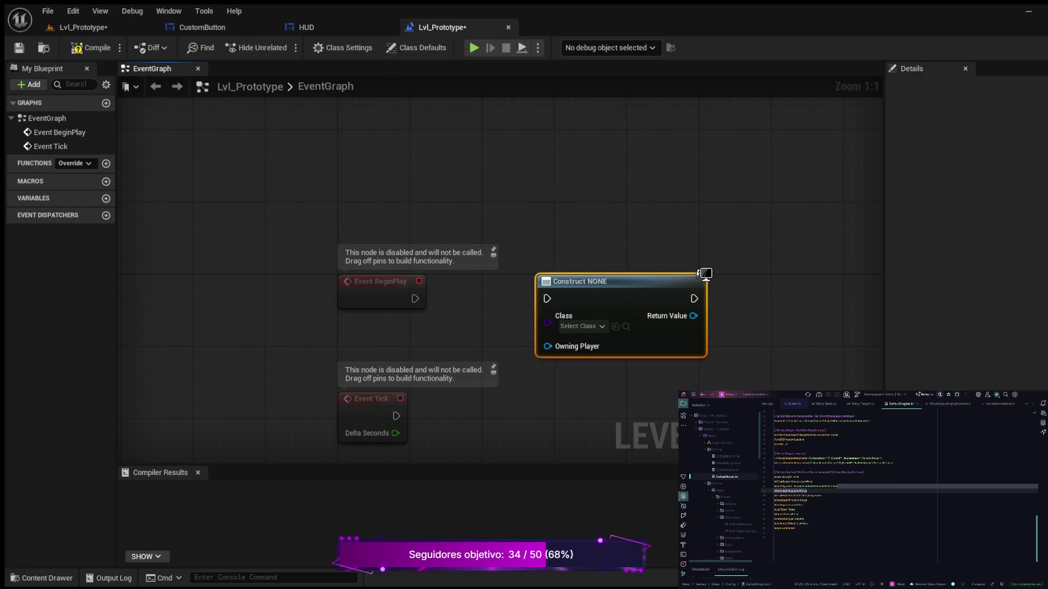
- Paste a Create HUD Widget node and drive it from Event BeginPlay
key("ctrl+z")
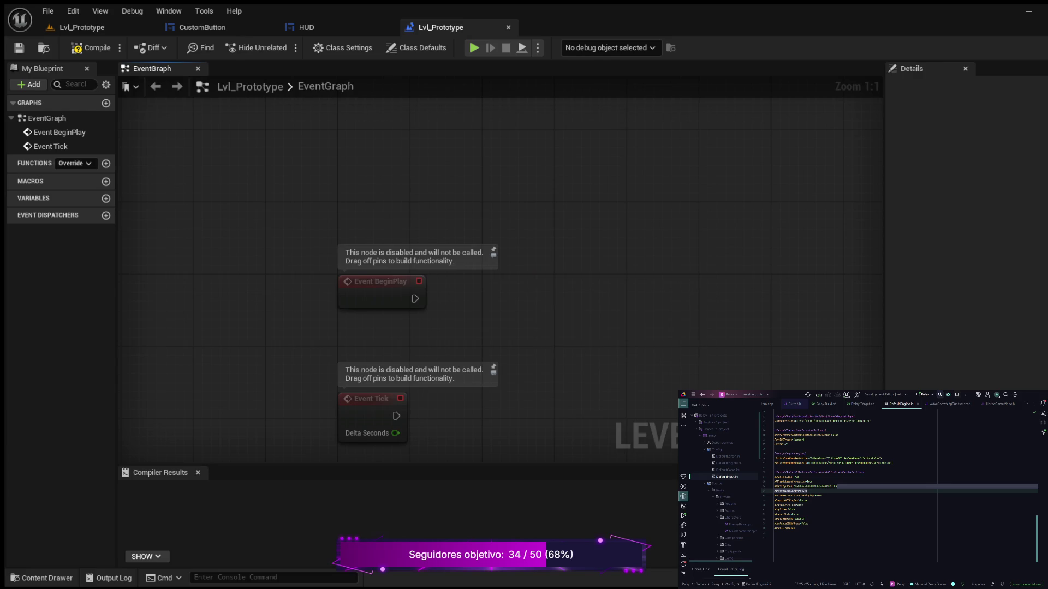
key("ctrl+v")
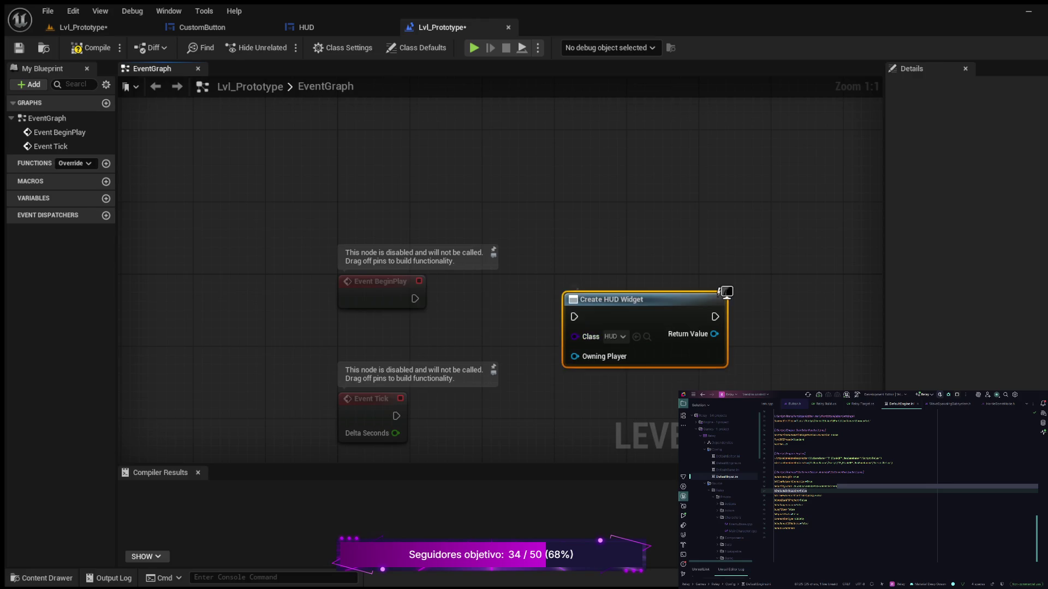
left_click_drag(708, 283, 707, 274)
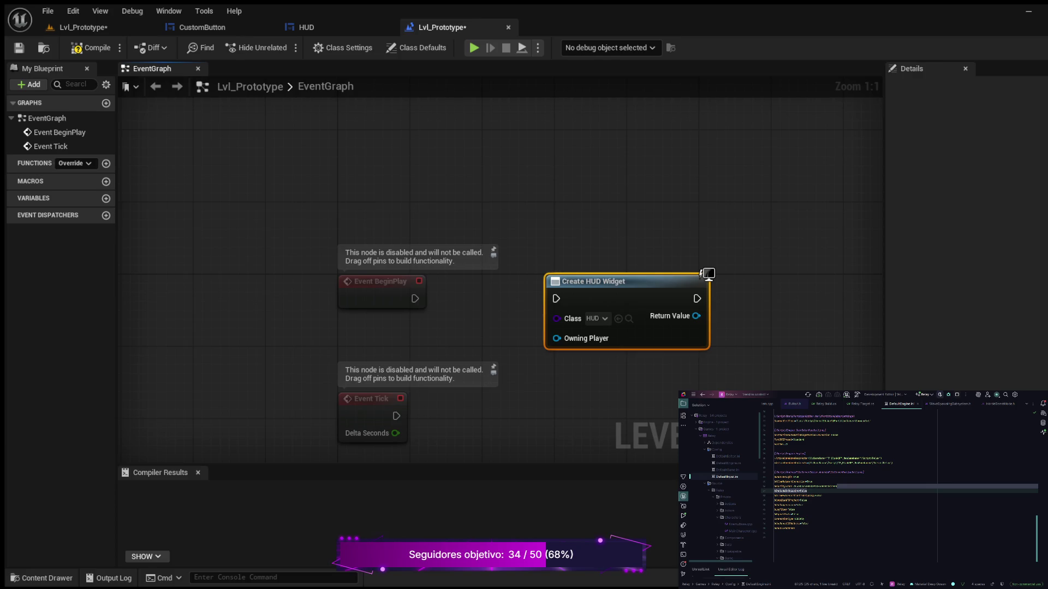
left_click_drag(415, 298, 556, 298)
left_click_drag(304, 234, 712, 342)
left_click_drag(708, 274, 708, 129)
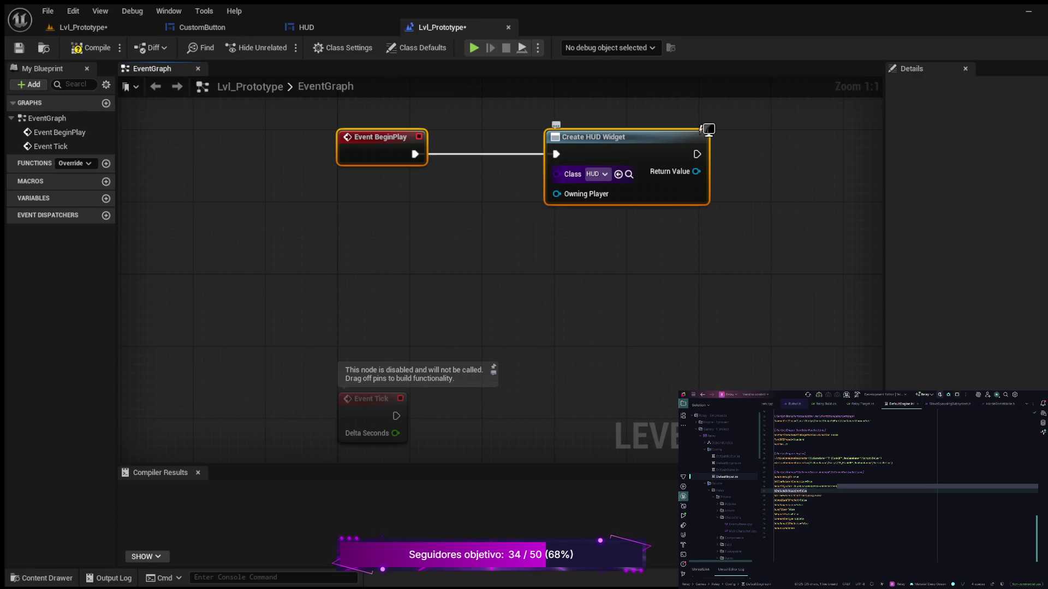
left_click_drag(503, 249, 306, 335)
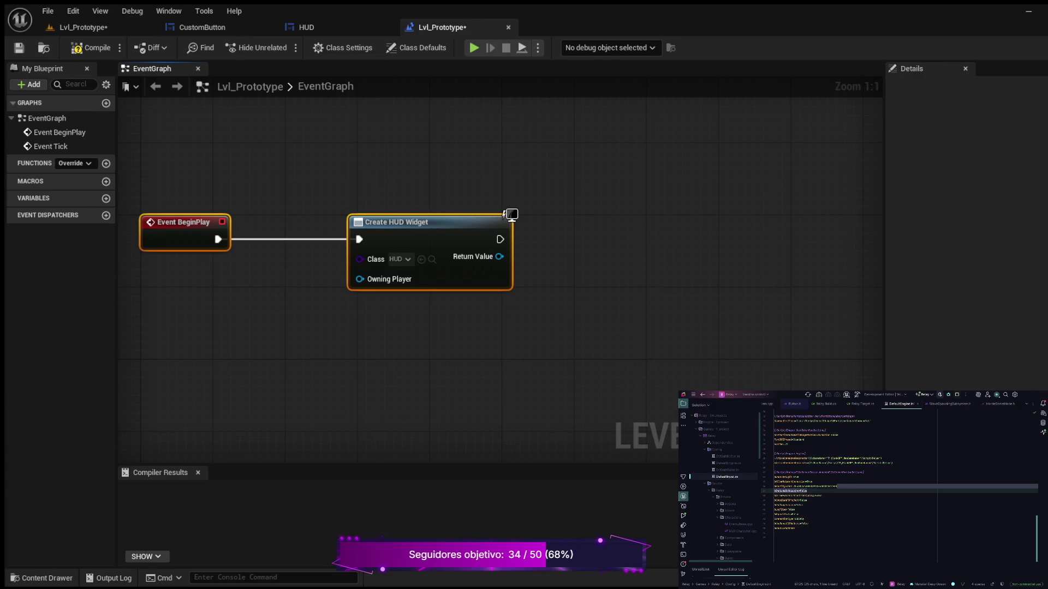
- Add an Add to Viewport node fed by the created widget's Return Value
left_click_drag(500, 239, 591, 235)
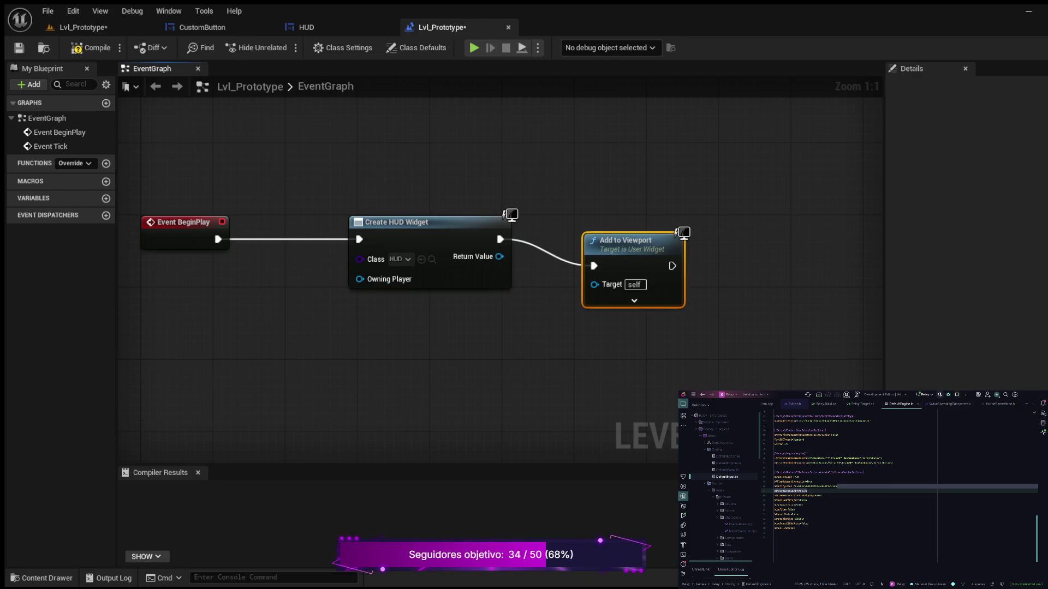
left_click_drag(628, 243, 628, 215)
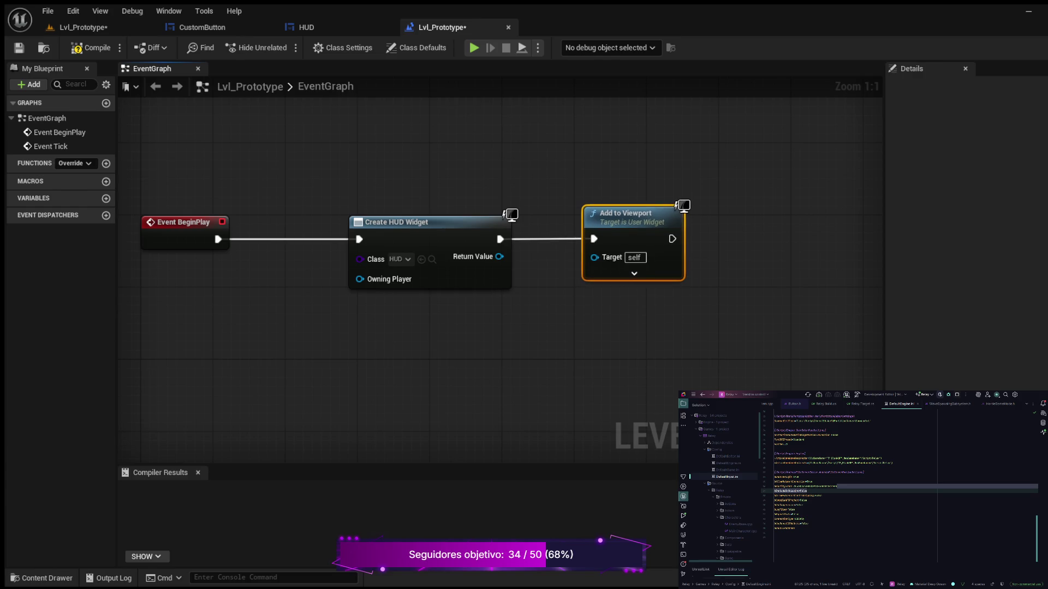
left_click_drag(498, 256, 594, 258)
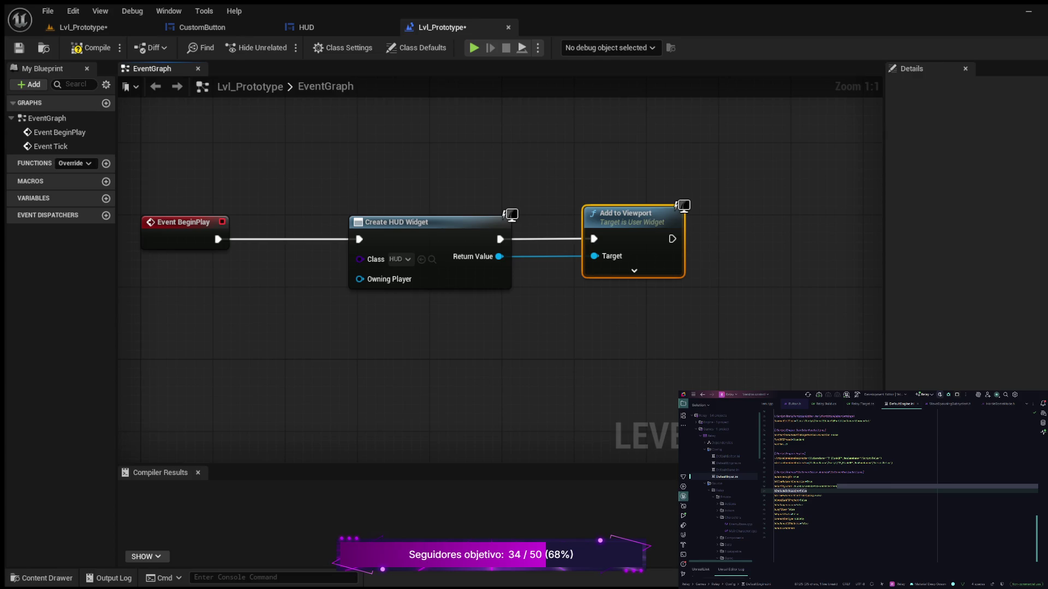
left_click_drag(655, 360, 428, 369)
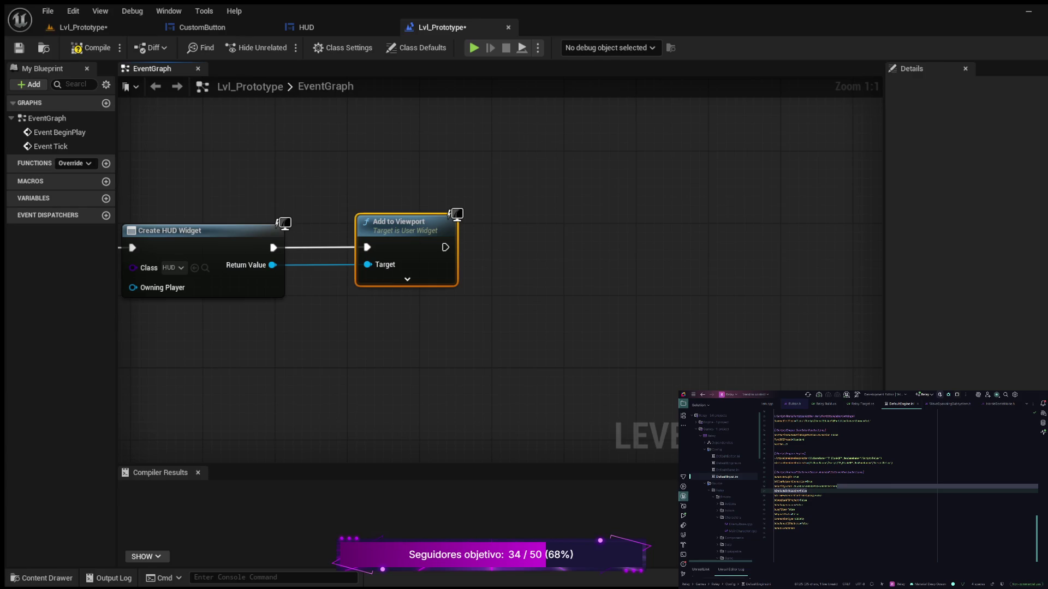
- Set Show Mouse Cursor on the player controller after Add to Viewport, then compile and close
key("ctrl+v")
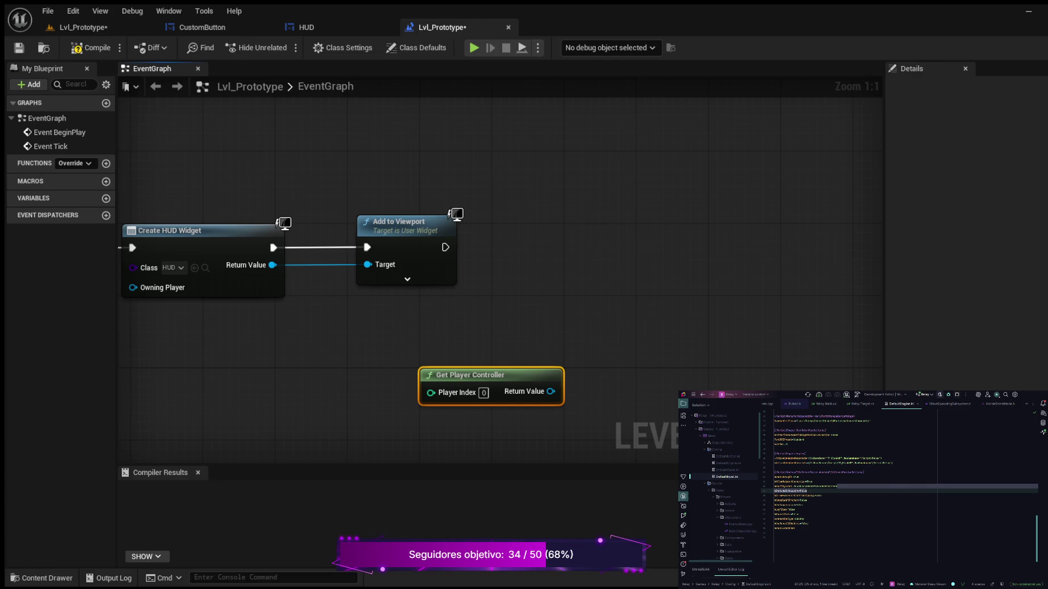
left_click_drag(551, 392, 597, 285)
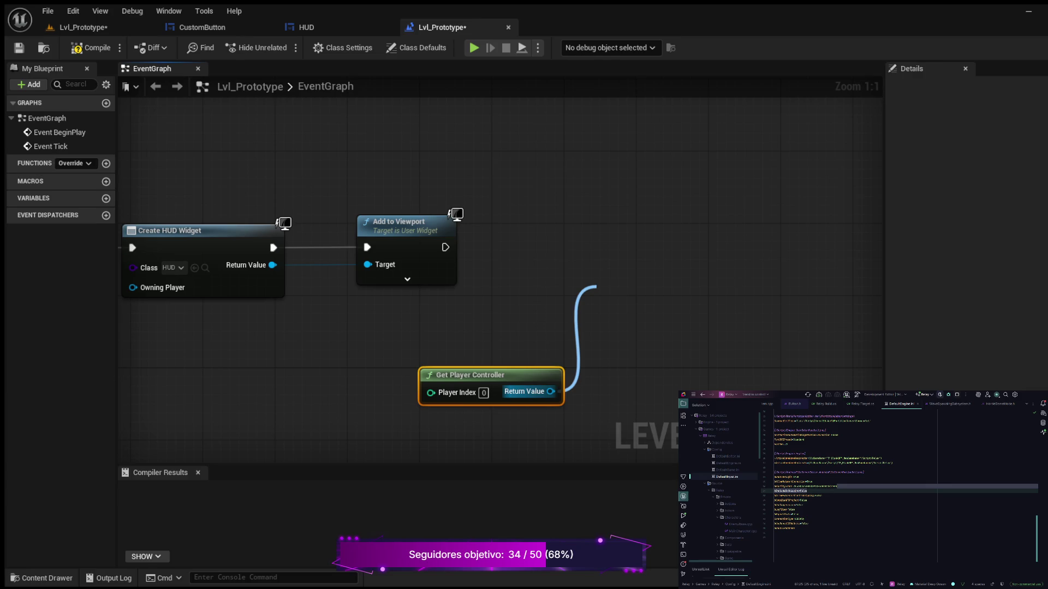
key("Return")
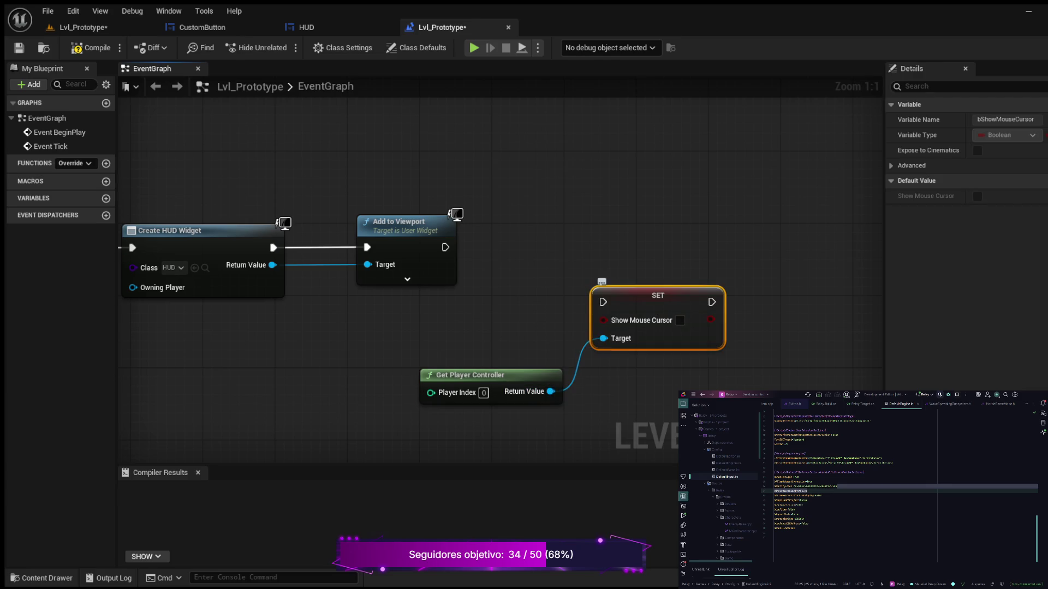
left_click_drag(657, 295, 621, 232)
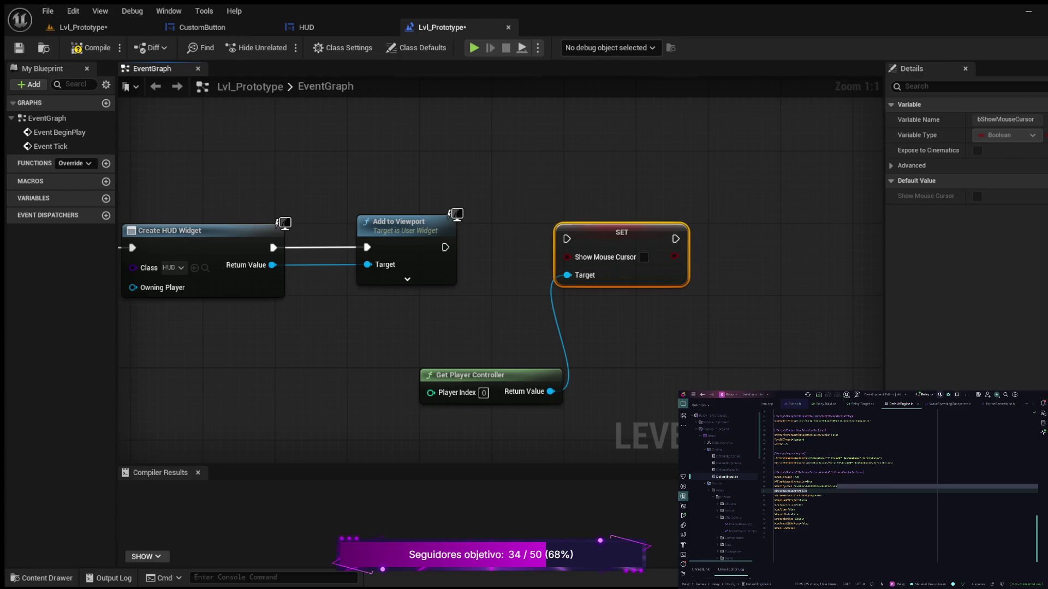
left_click_drag(445, 247, 640, 241)
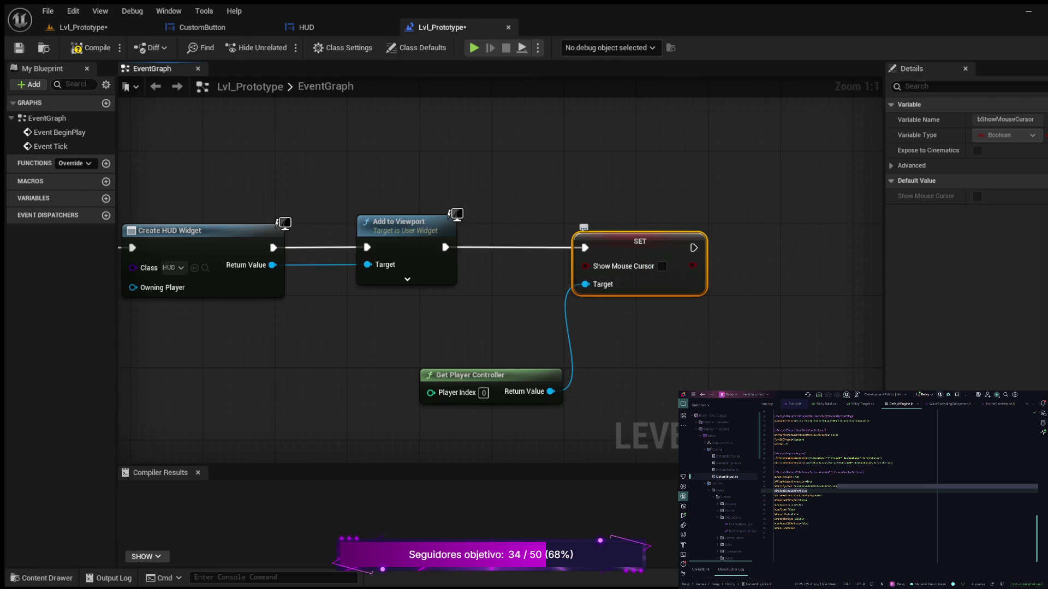
key("F7")
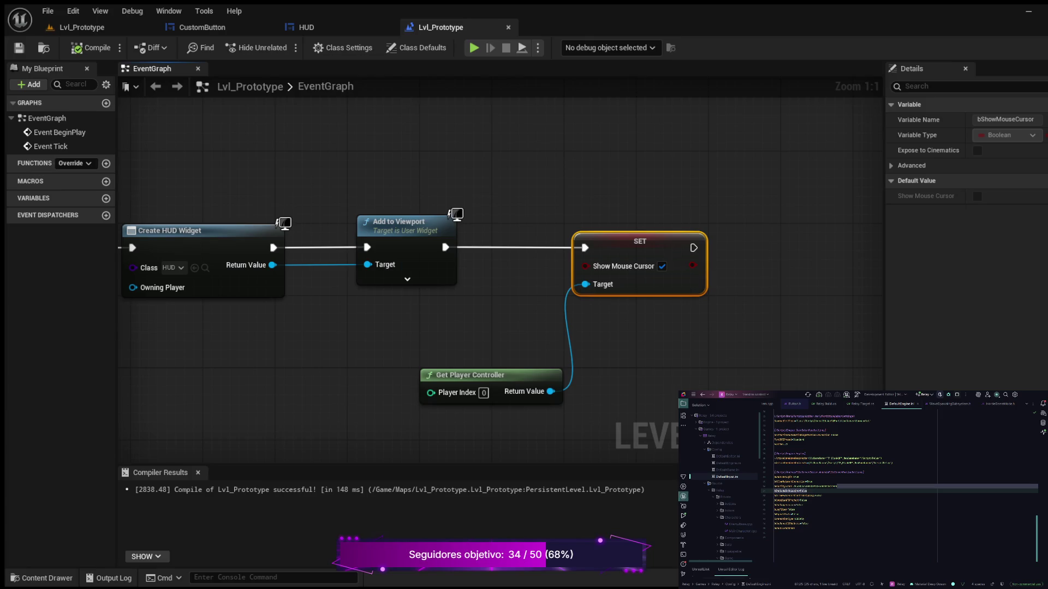
key("ctrl+w")
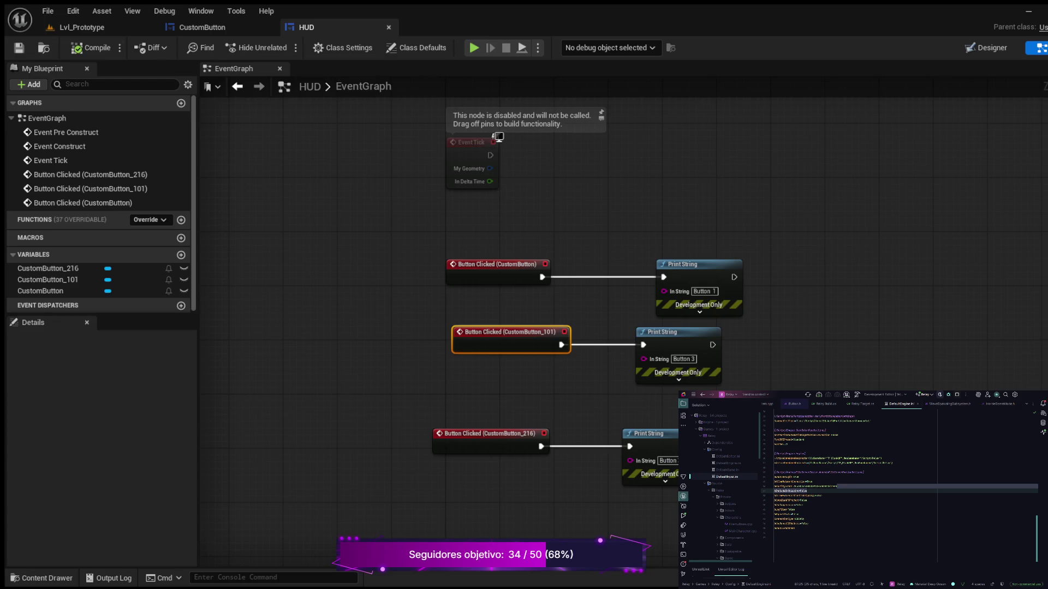
left_click(82, 27)
left_click(284, 47)
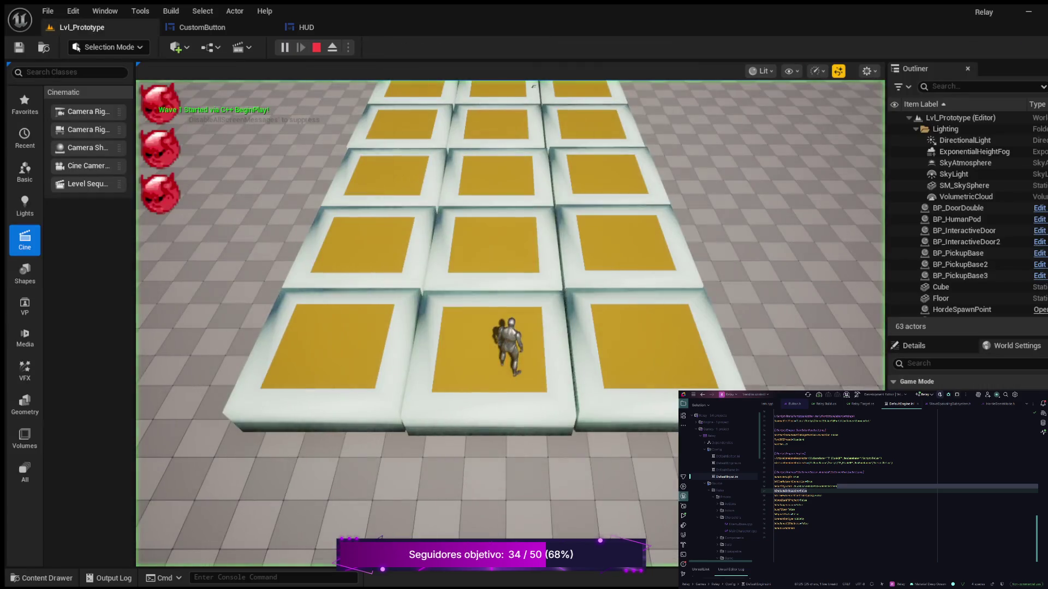
key("s")
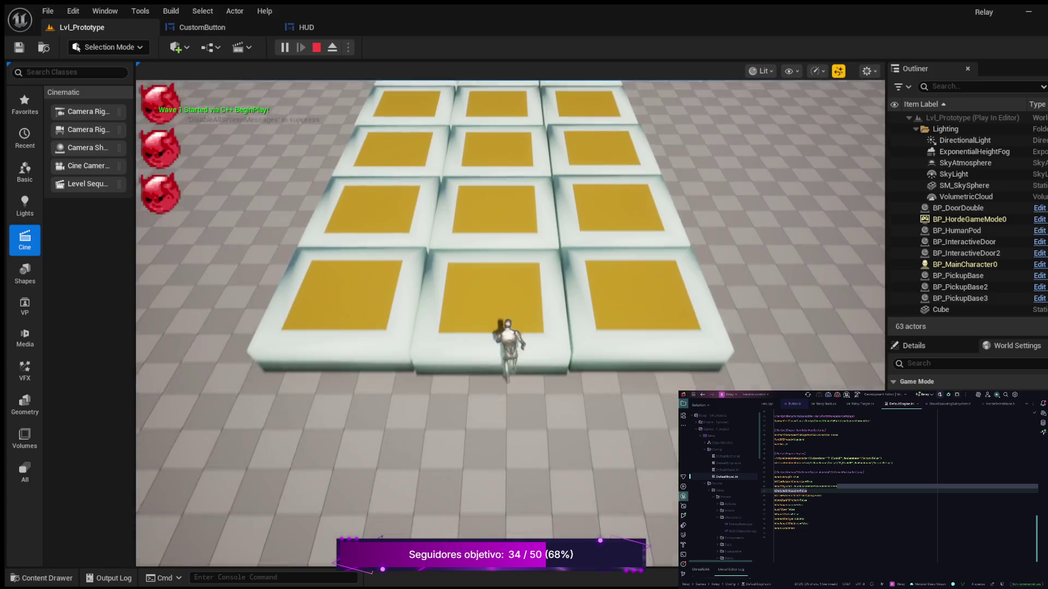
key("w")
key("w")
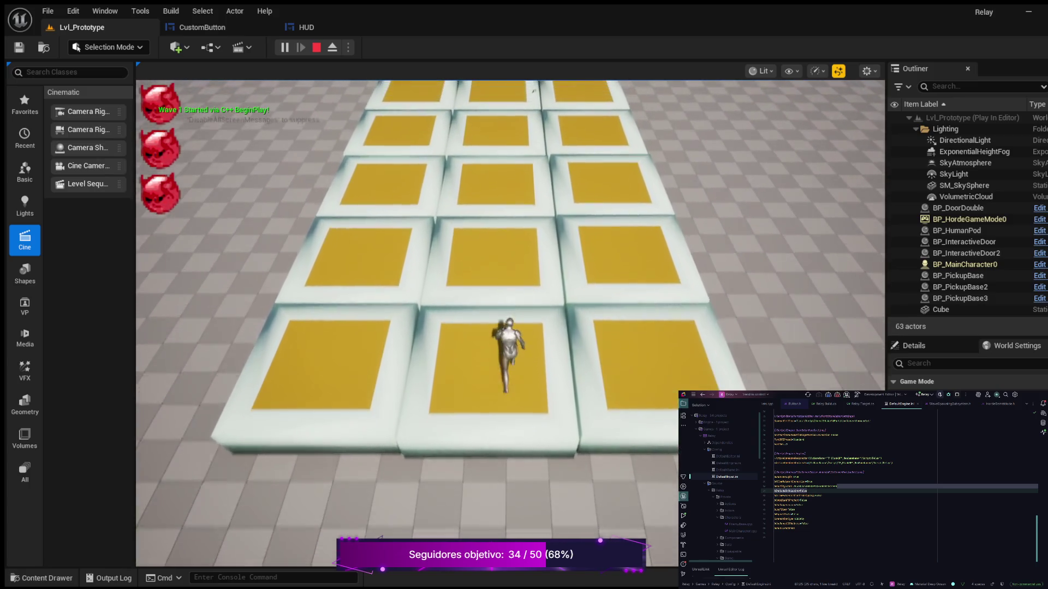
key("s")
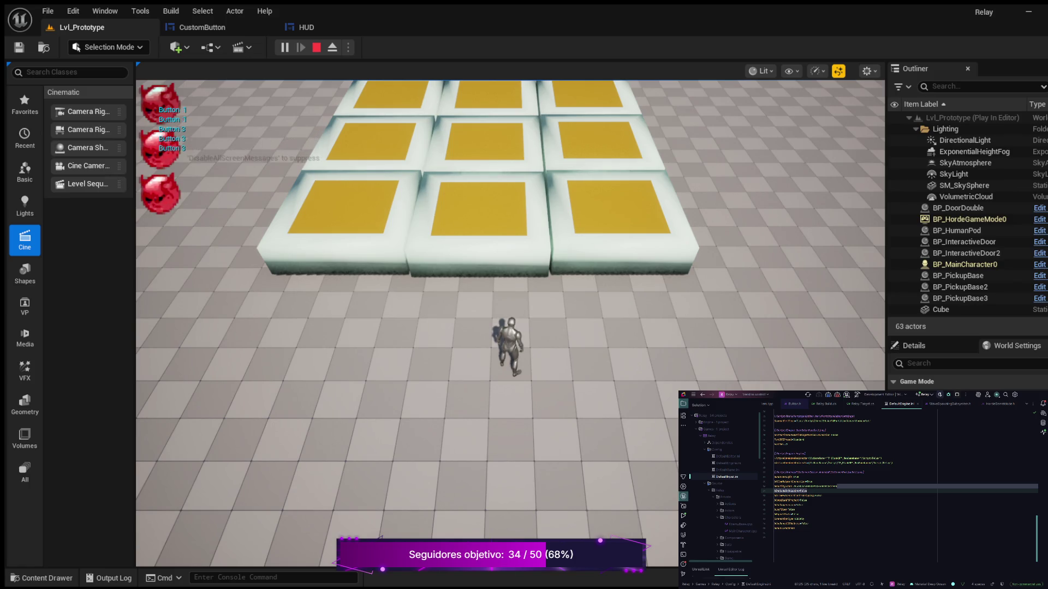
key("Escape")
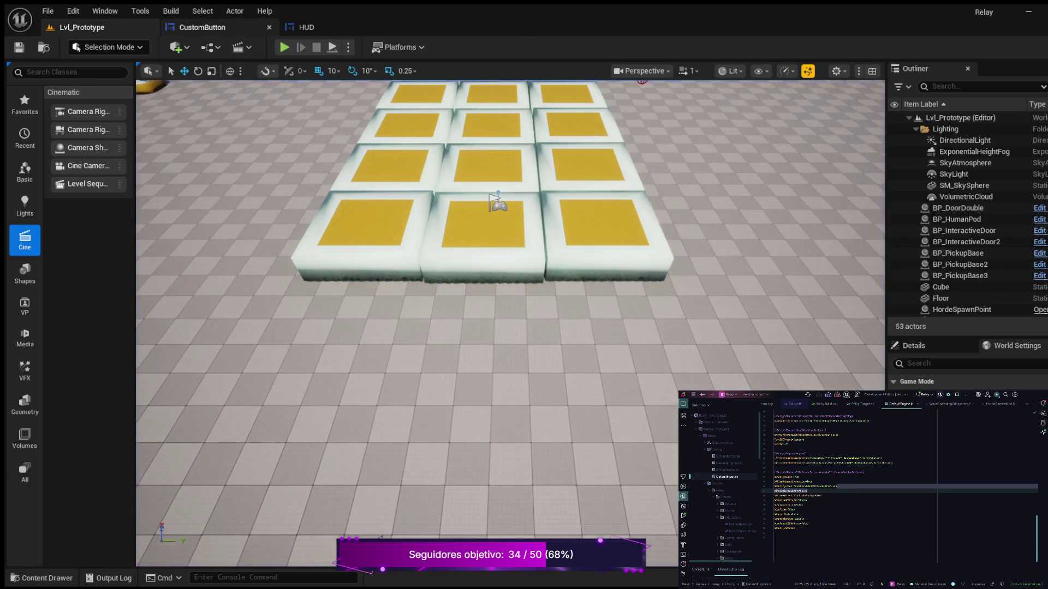
left_click(202, 27)
left_click(306, 27)
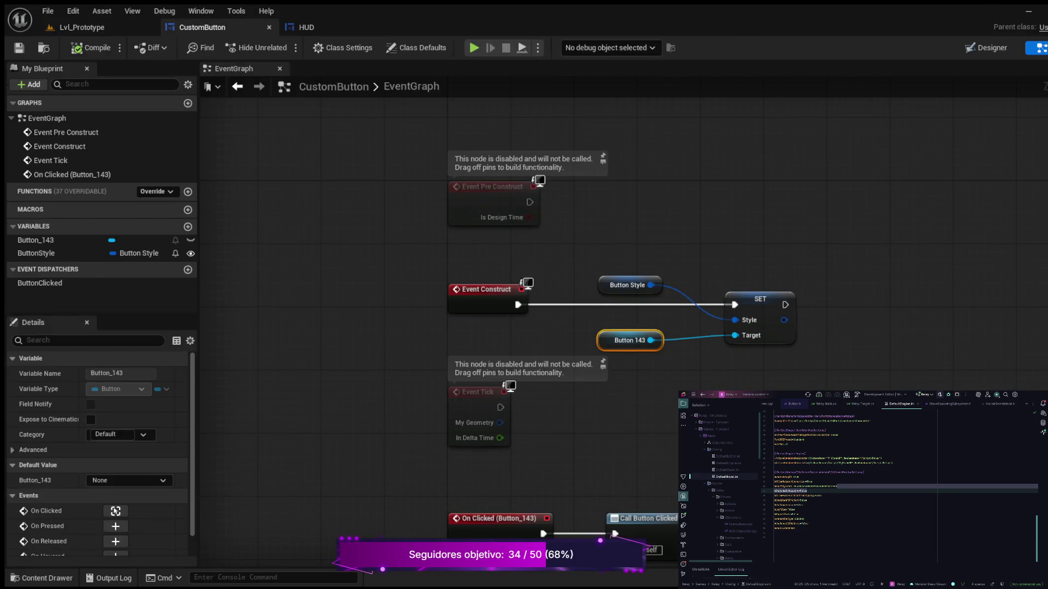
left_click(683, 359)
key("Return")
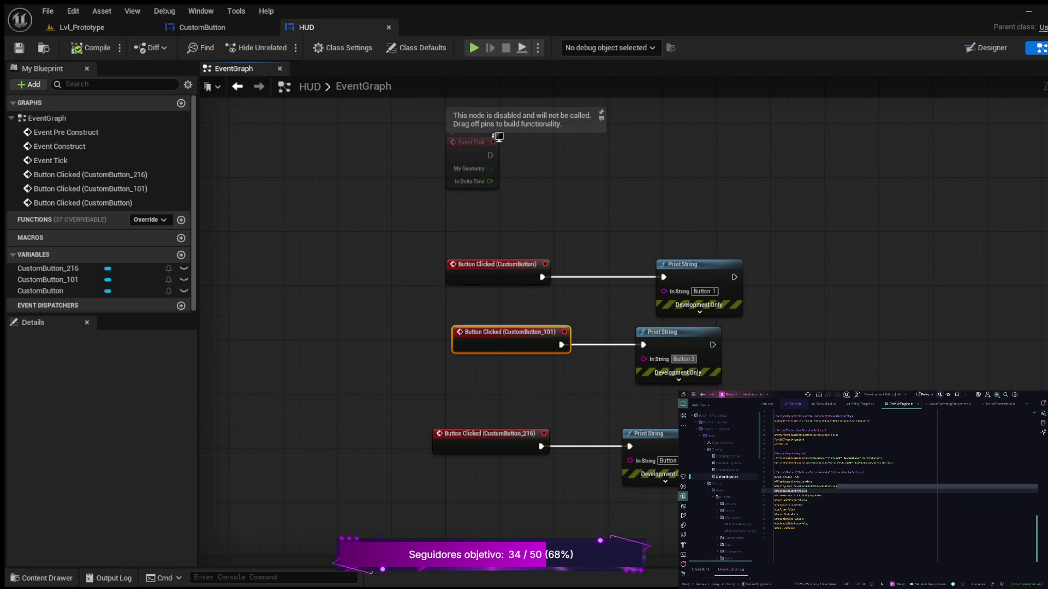
- Change the CustomButton_101 Print String message to 'Button 2', then compile and save the HUD
key("BackSpace")
type("2")
key("Return")
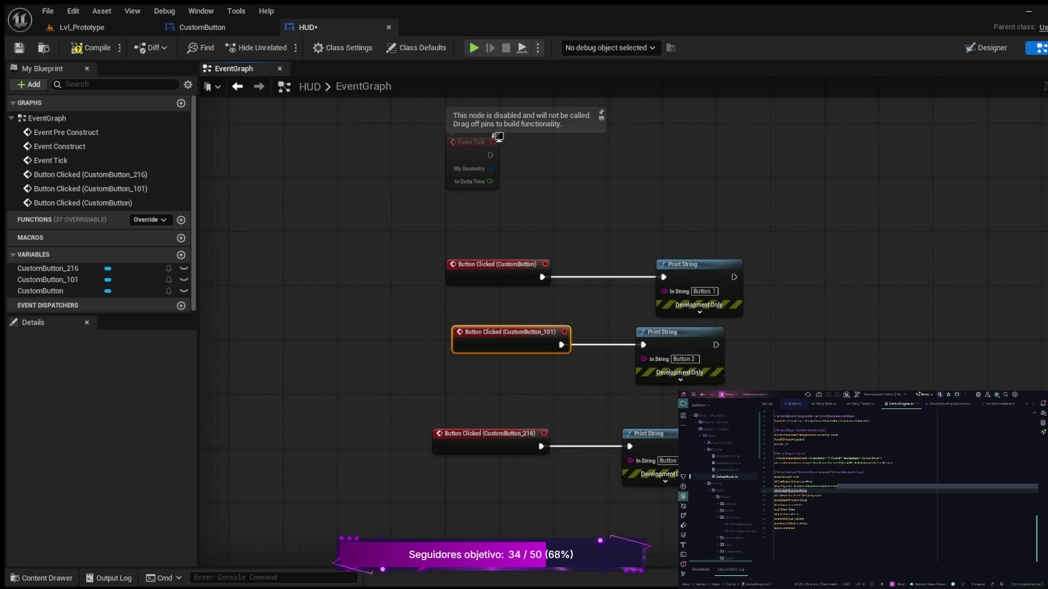
left_click(90, 47)
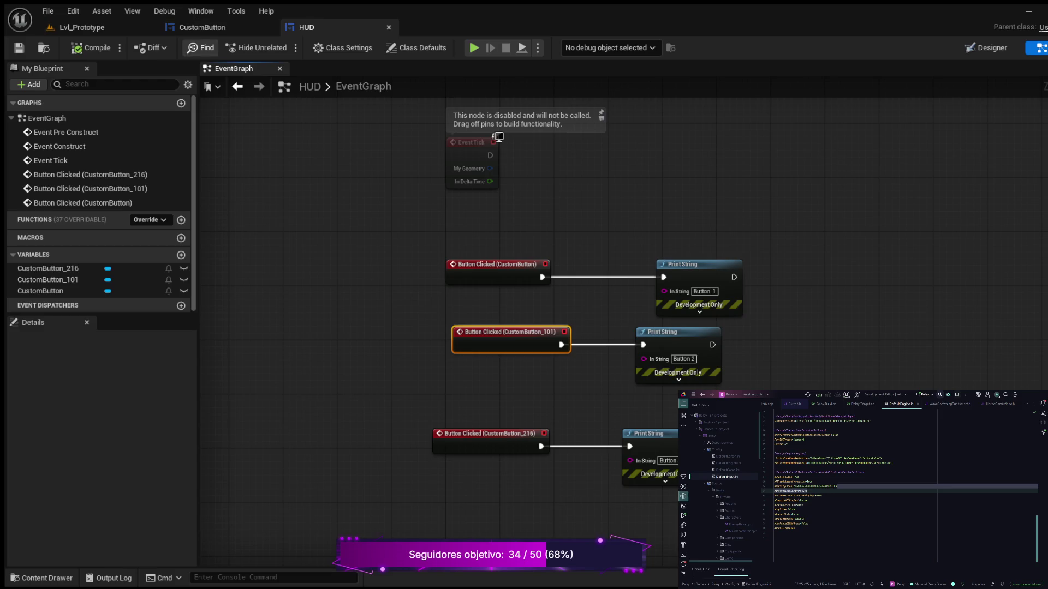
- Return to the HUD blueprint and bring up its designer layout
left_click(202, 27)
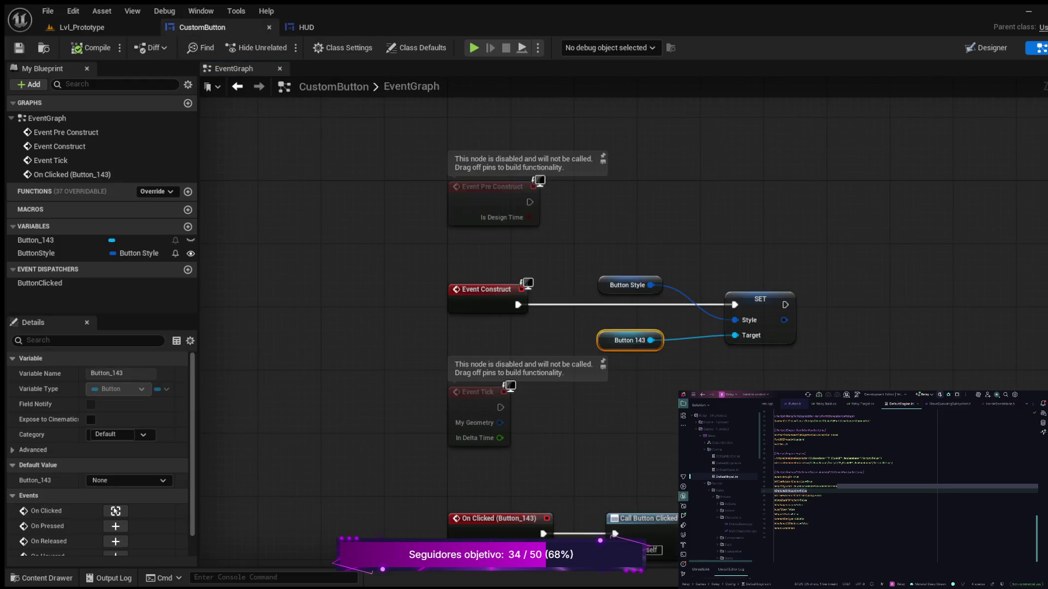
left_click(306, 27)
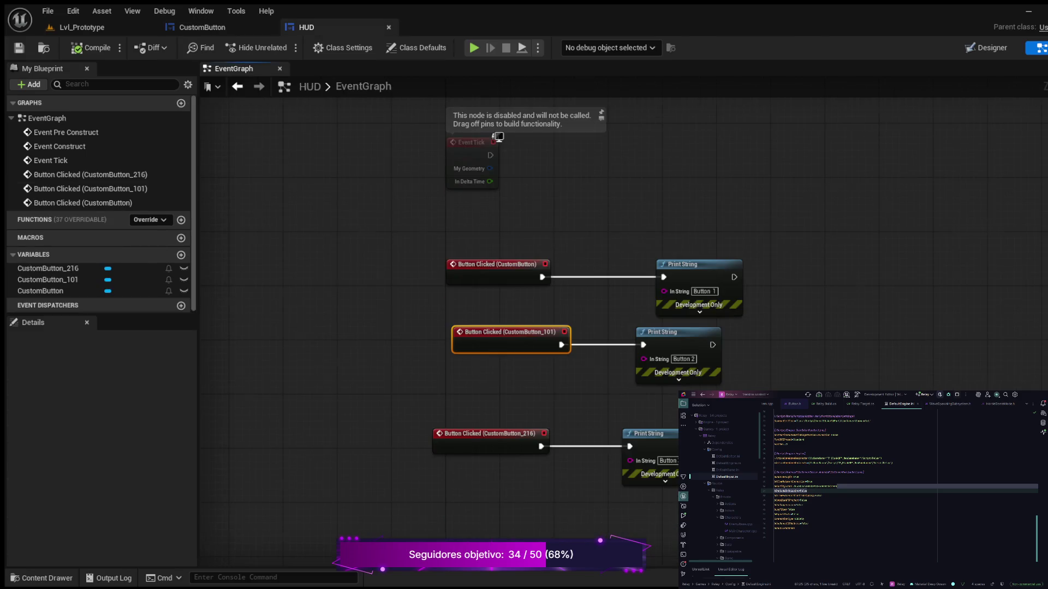
key("ctrl+shift+alt+d")
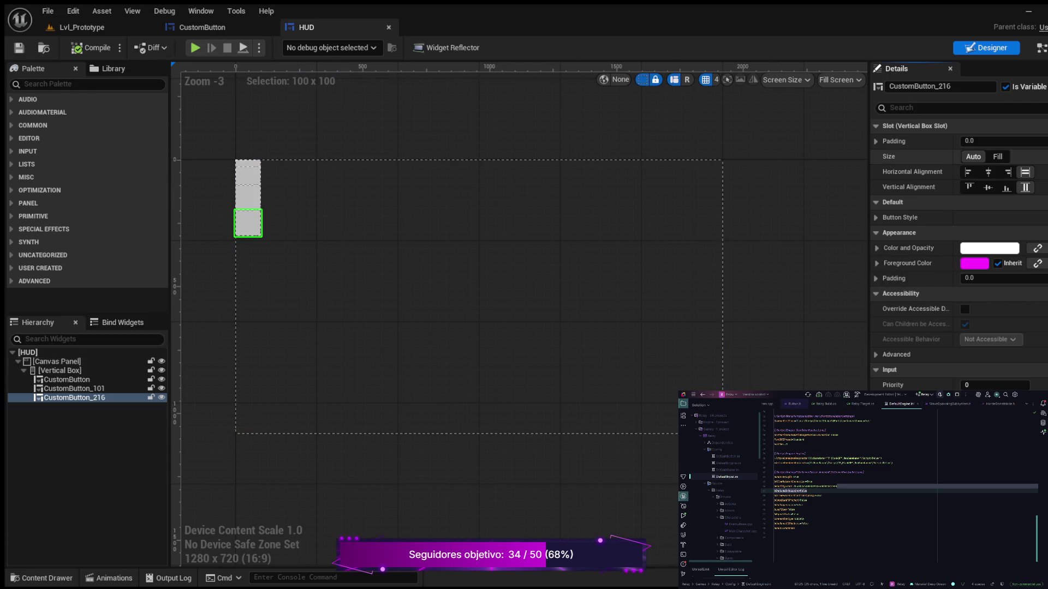
- Try Fill on the bottom button's slot size, revert to Auto, then go to CustomButton's designer
left_click(996, 157)
left_click(972, 156)
left_click(988, 188)
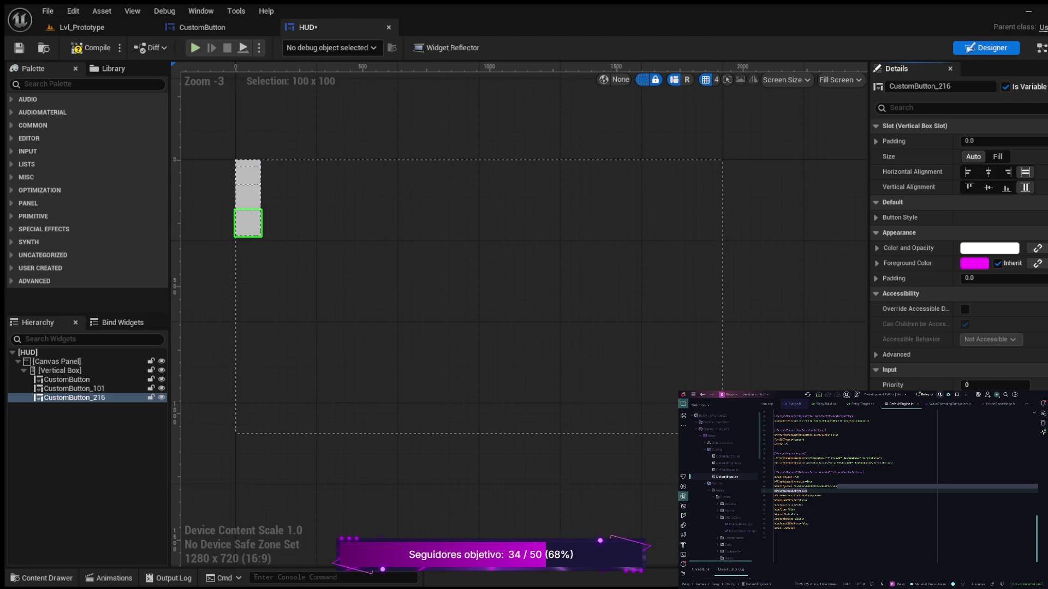
left_click(202, 27)
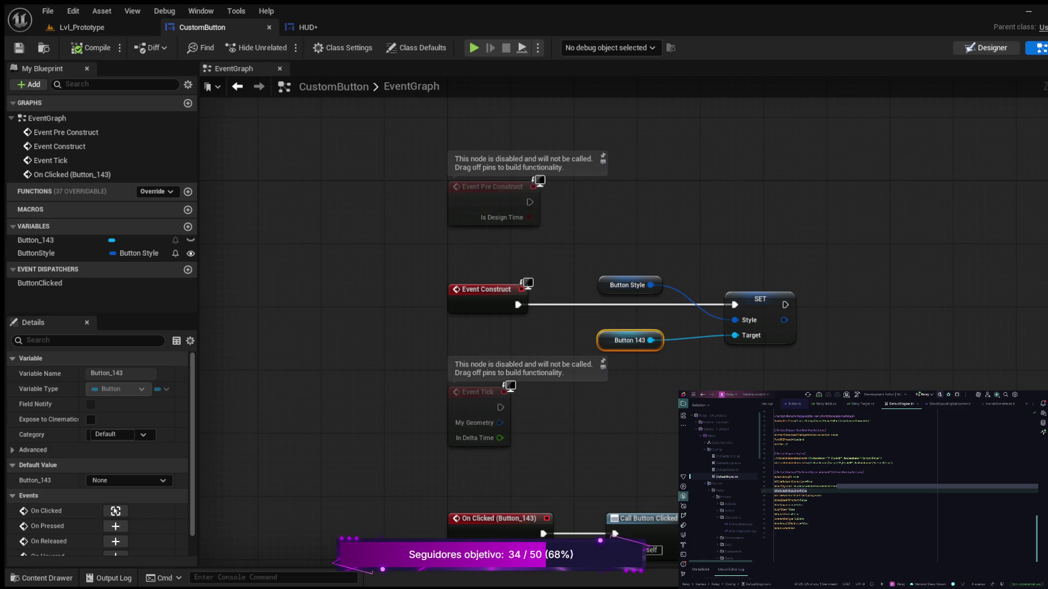
left_click(985, 47)
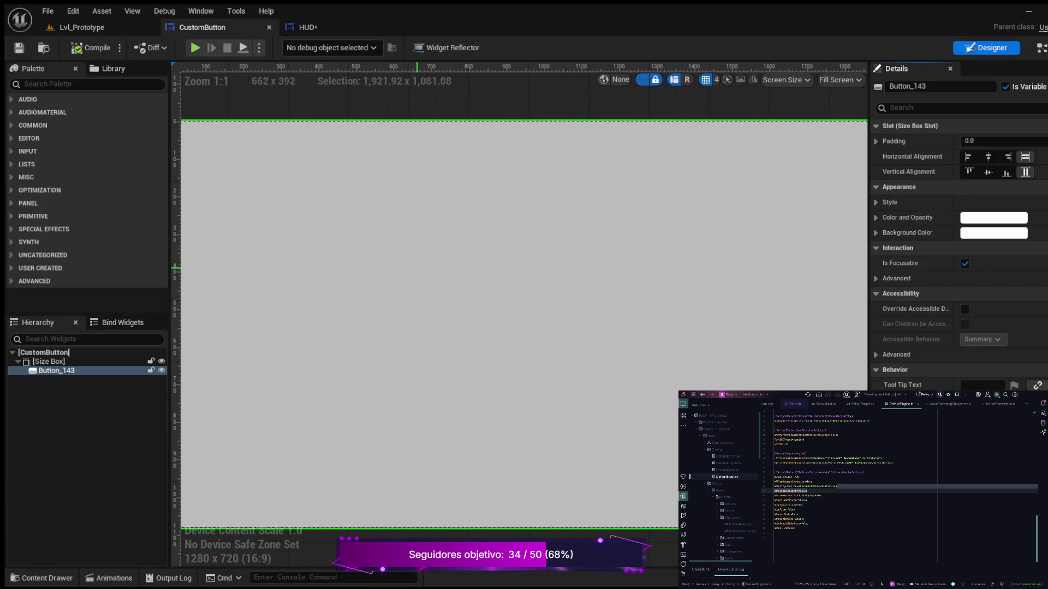
- Check the CustomButton Size Box's 300 by 100 width and height overrides, then return to the HUD
scroll(435, 289, "down", 4)
scroll(668, 413, "down", 3)
scroll(552, 353, "up", 1)
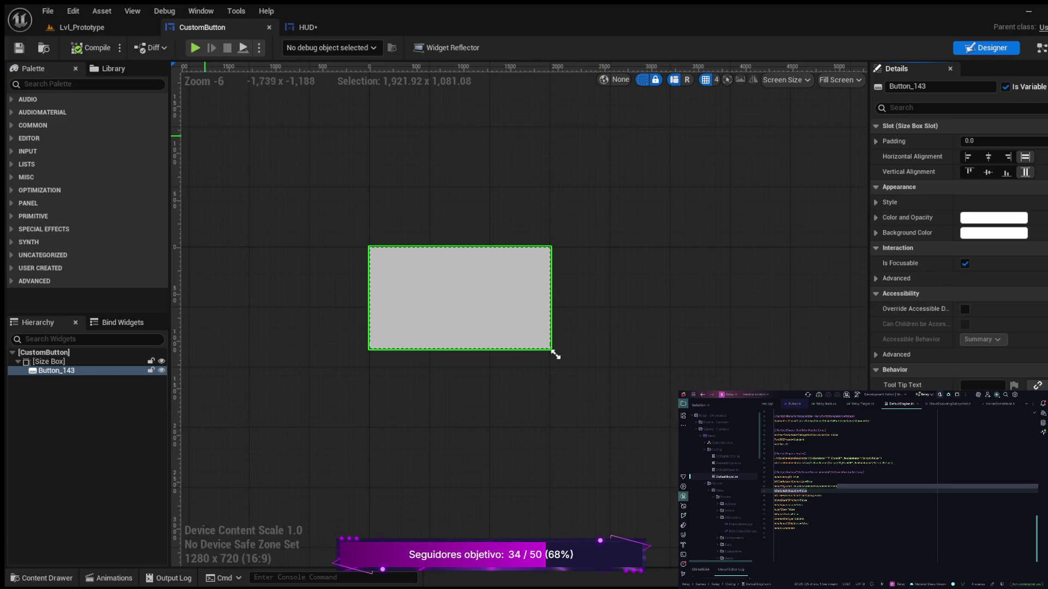
scroll(960, 246, "down", 3)
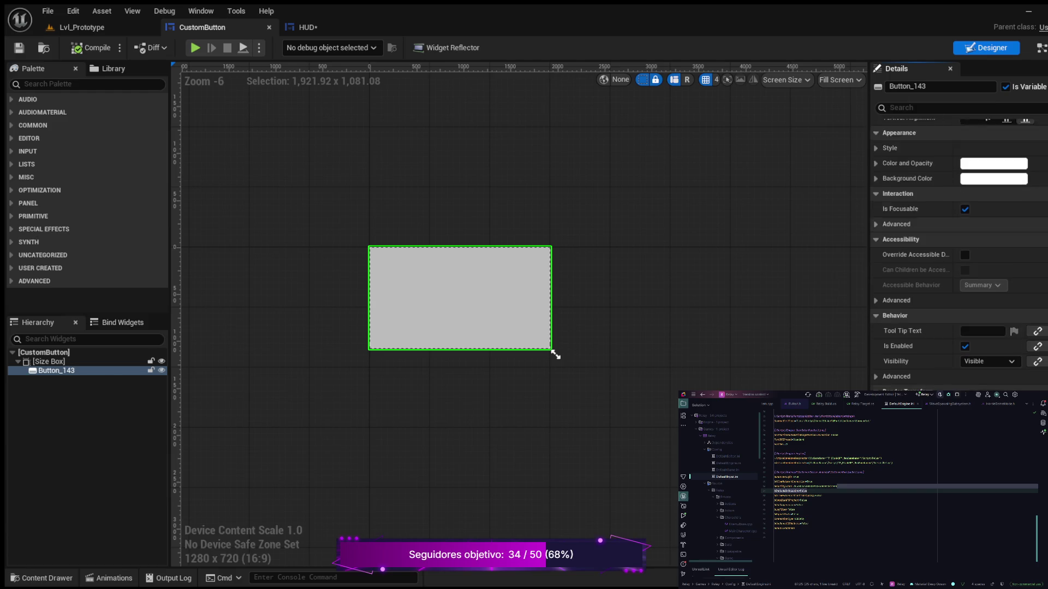
scroll(960, 251, "down", 3)
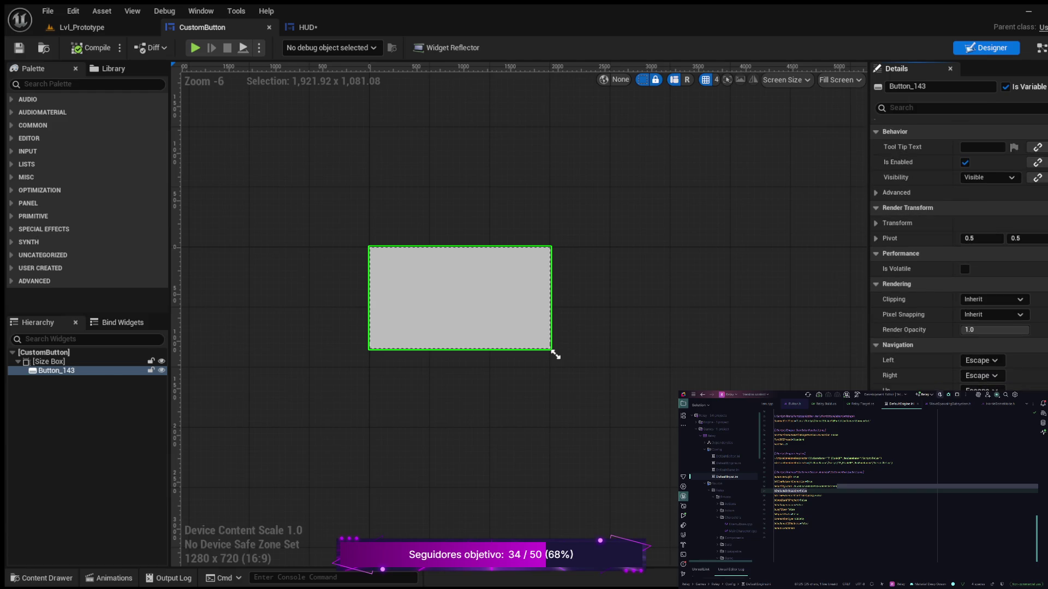
scroll(960, 251, "up", 5)
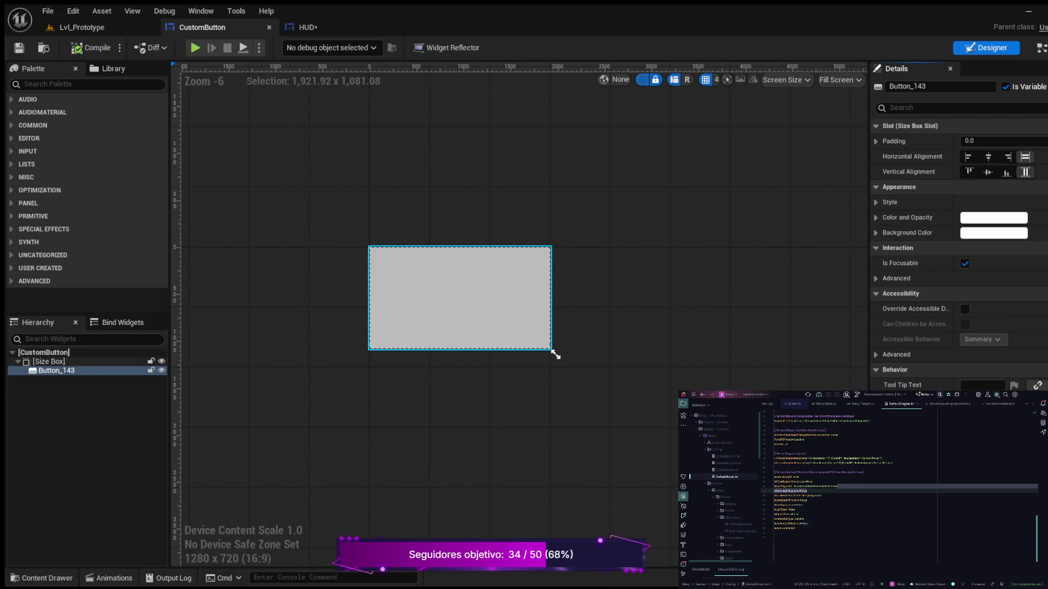
left_click(49, 362)
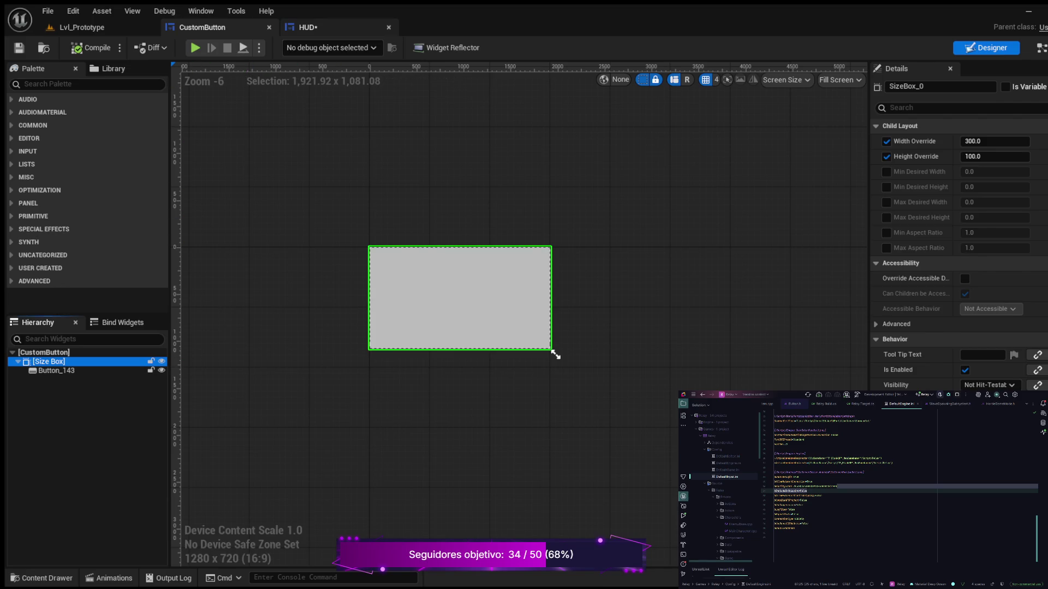
left_click(308, 27)
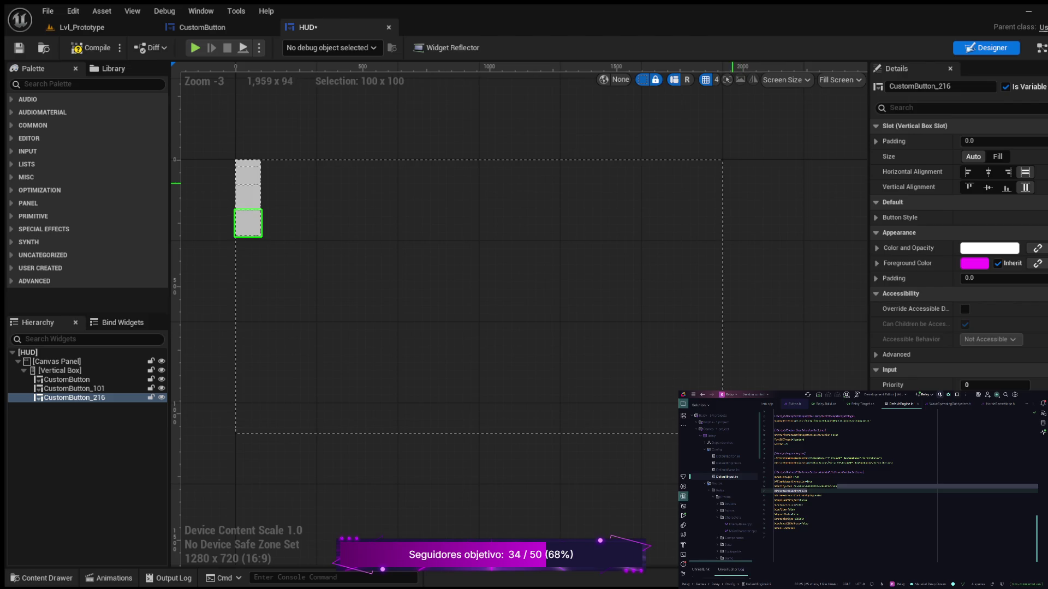
- Compile the HUD, select the top button and set its slot size to Auto after trying alignments
left_click(90, 47)
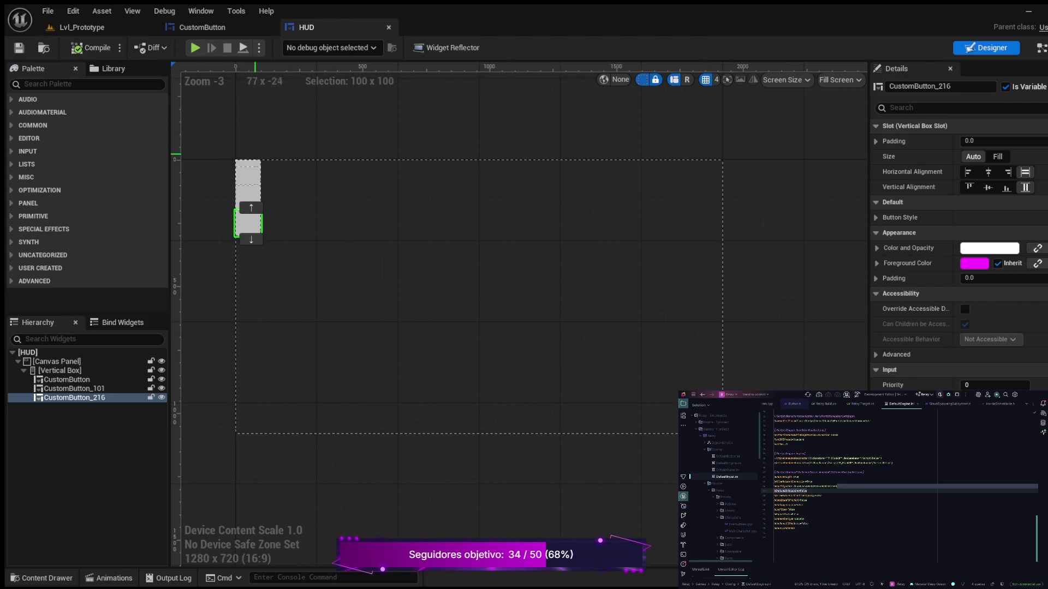
left_click(254, 171)
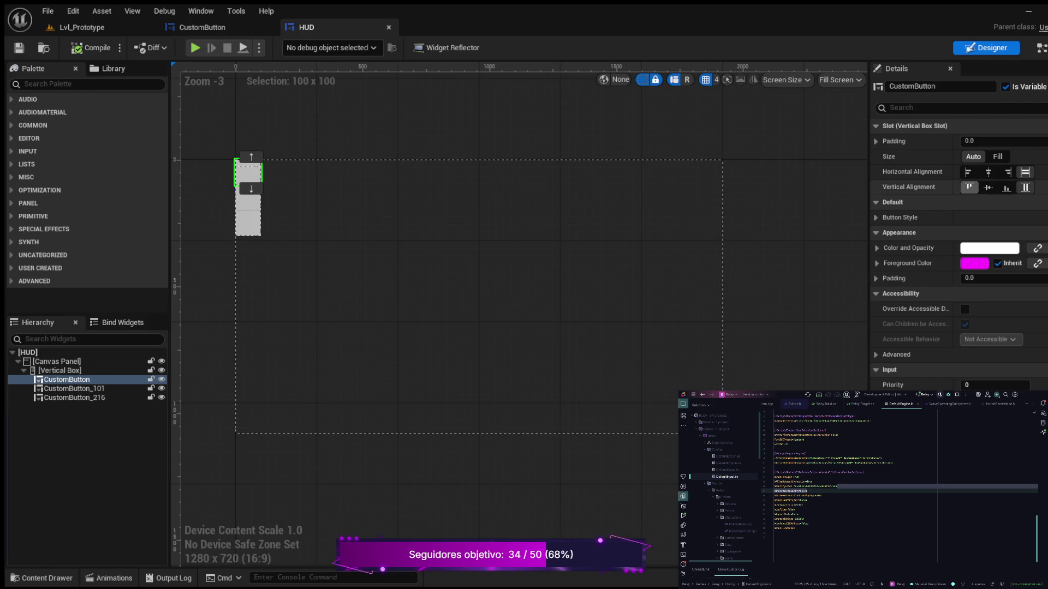
left_click(987, 172)
left_click(988, 187)
left_click(1024, 172)
left_click(996, 156)
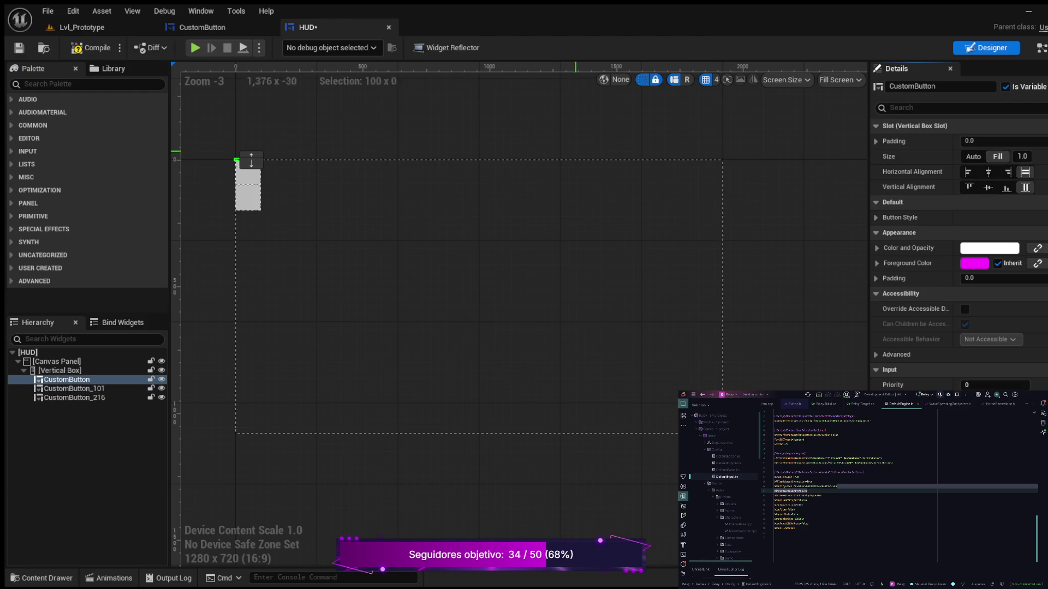
scroll(269, 208, "up", 4)
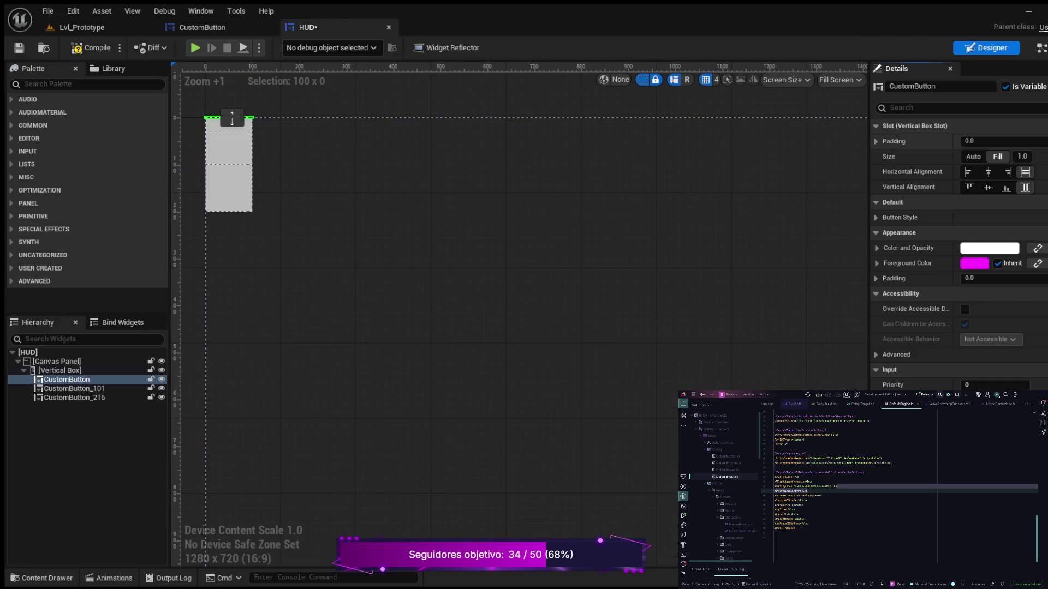
left_click(973, 156)
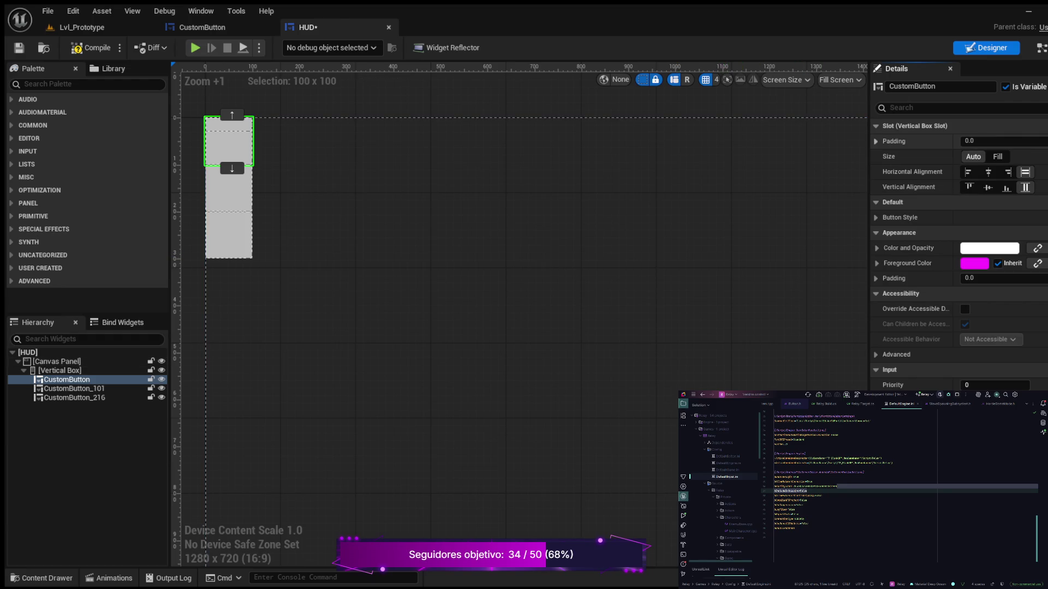
- Give the top button 16 padding on every side, then select the root Canvas Panel
left_click(875, 141)
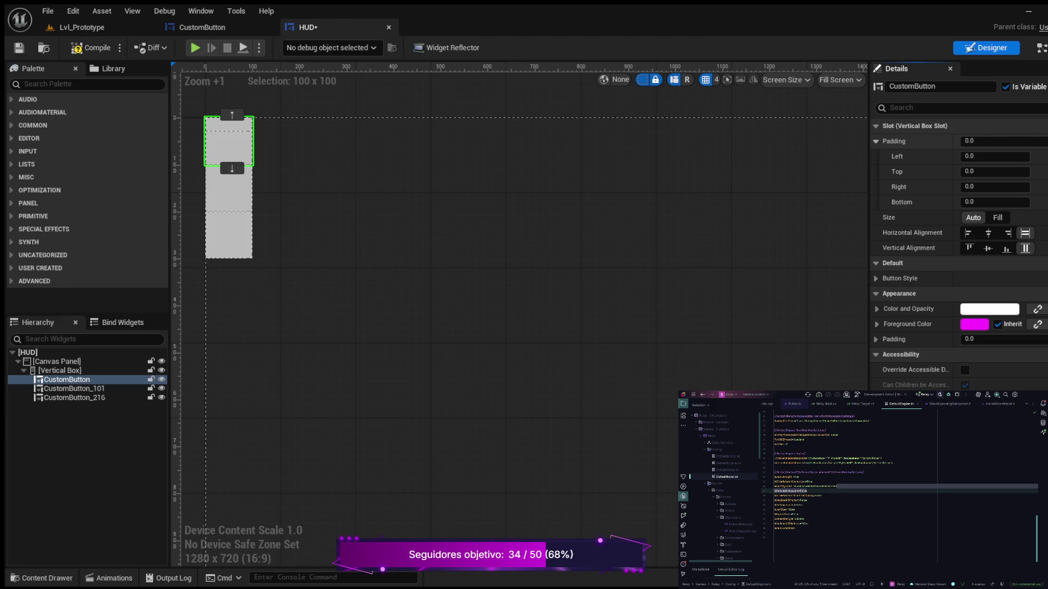
left_click(969, 141)
type("16")
key("Return")
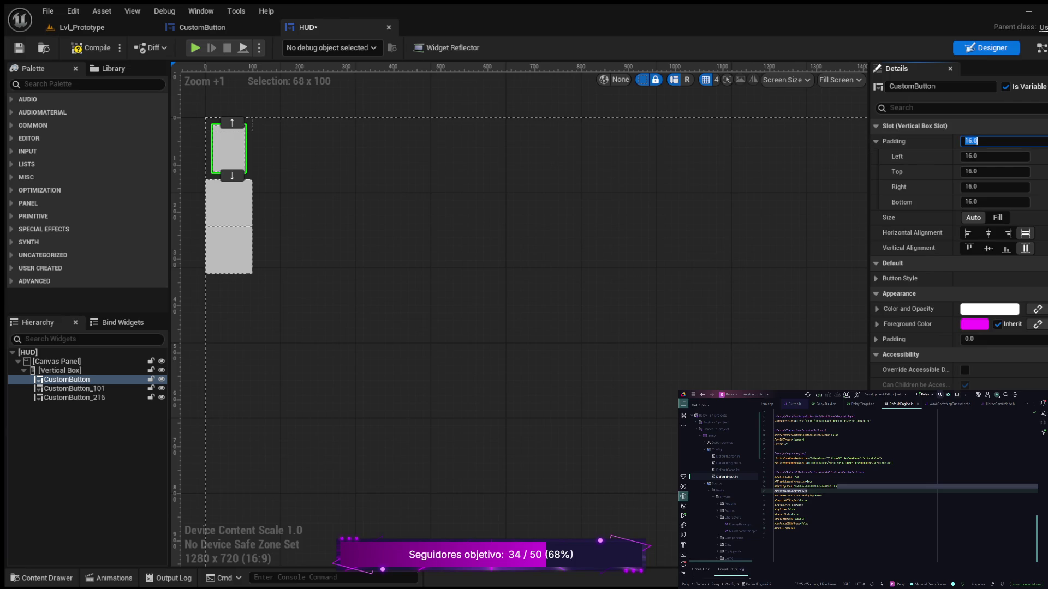
type("16")
left_click(540, 264)
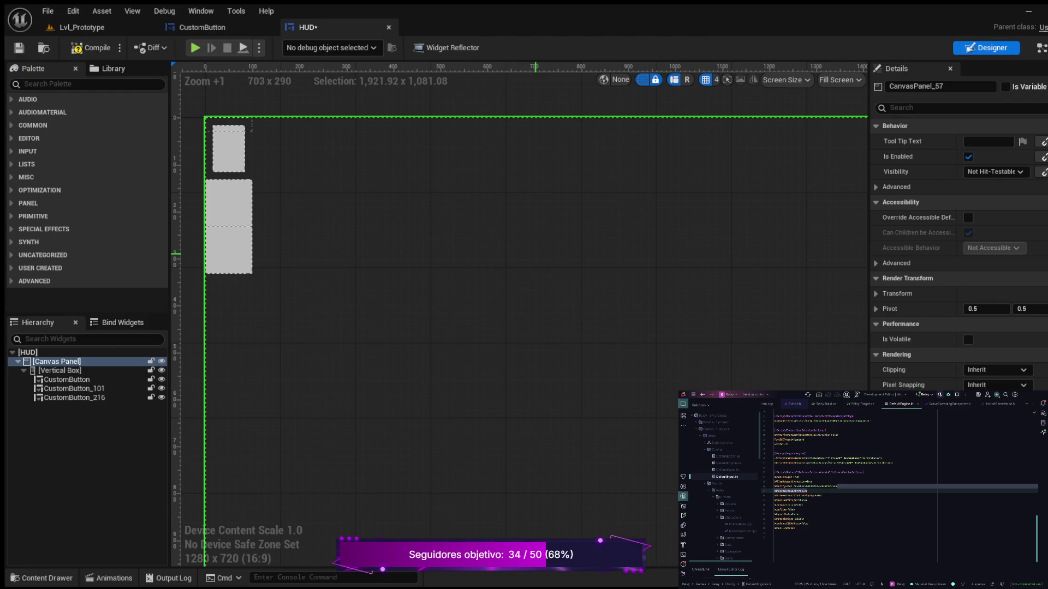
- Undo the top button's padding and select the Vertical Box in the Hierarchy
key("ctrl+z")
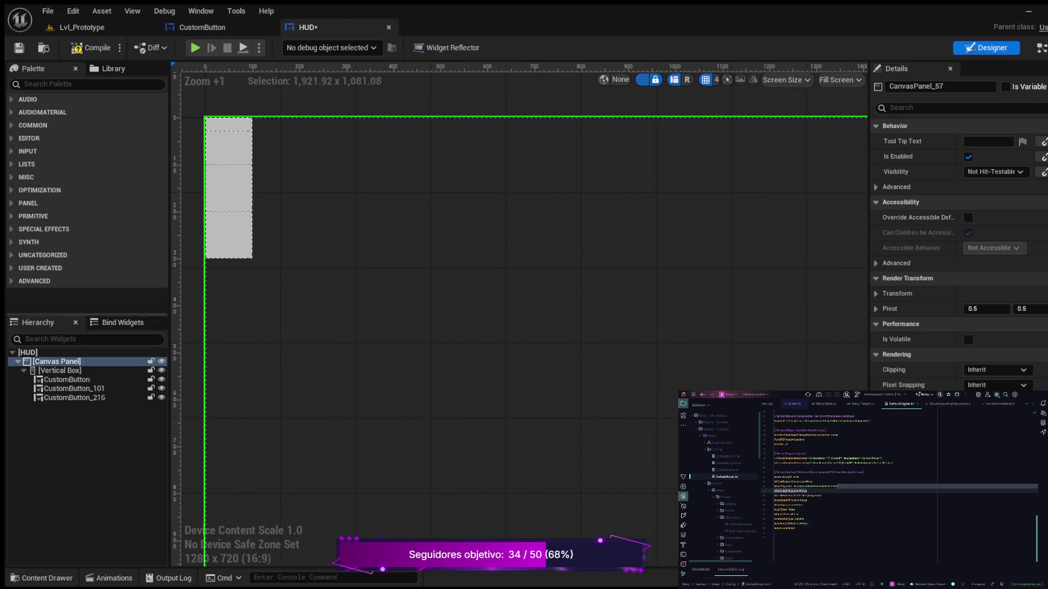
left_click(58, 371)
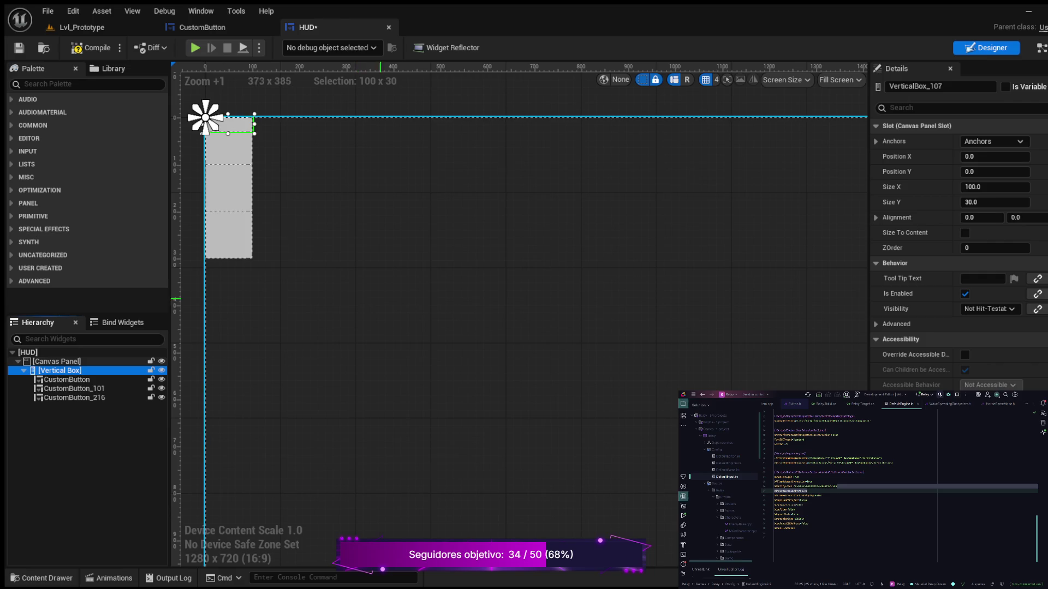
left_click(56, 361)
left_click(57, 370)
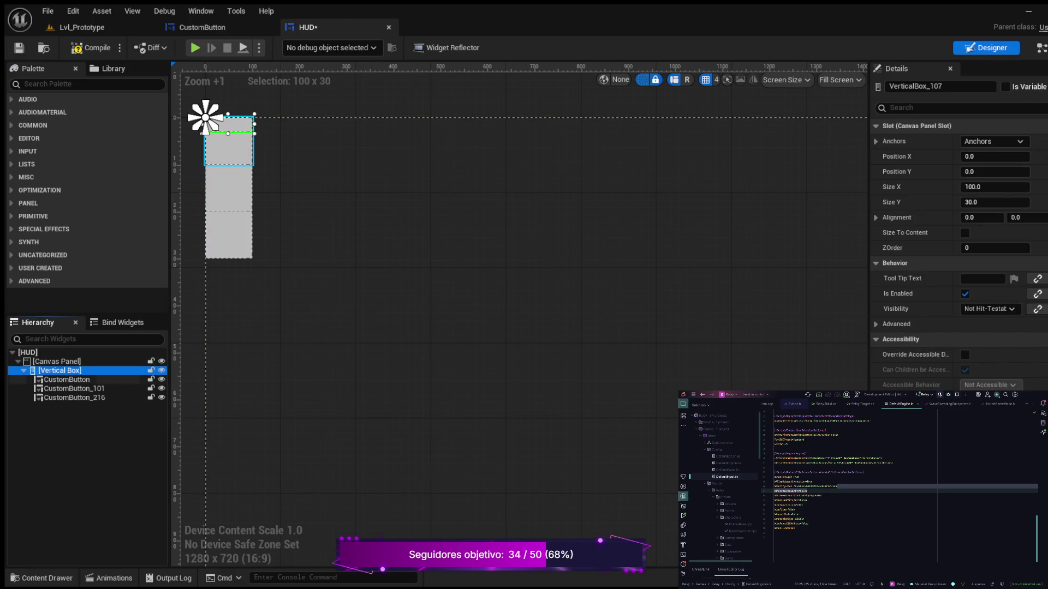
left_click(56, 362)
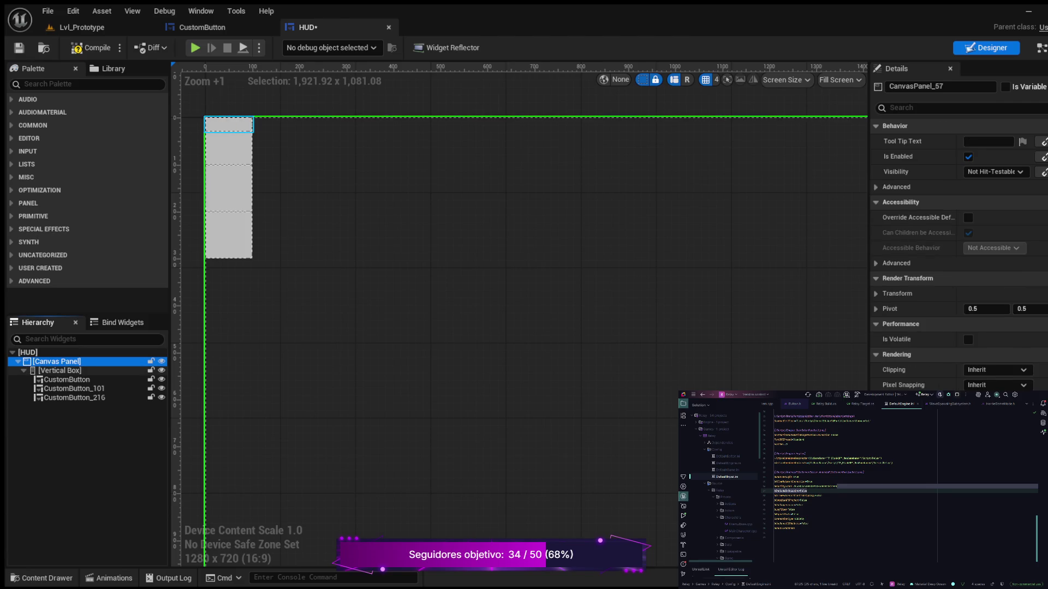
left_click(57, 370)
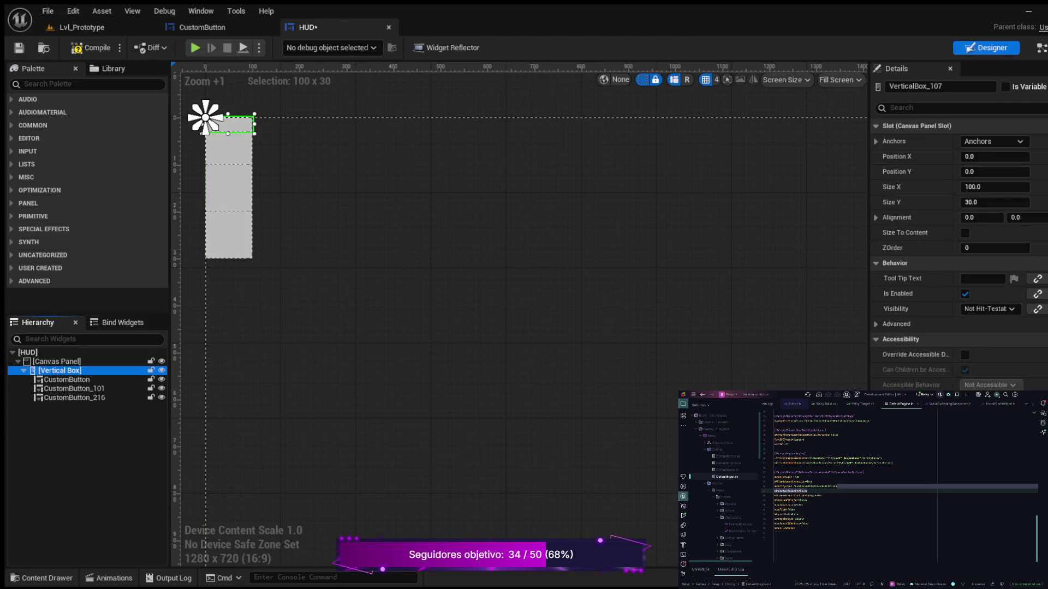
left_click(66, 379)
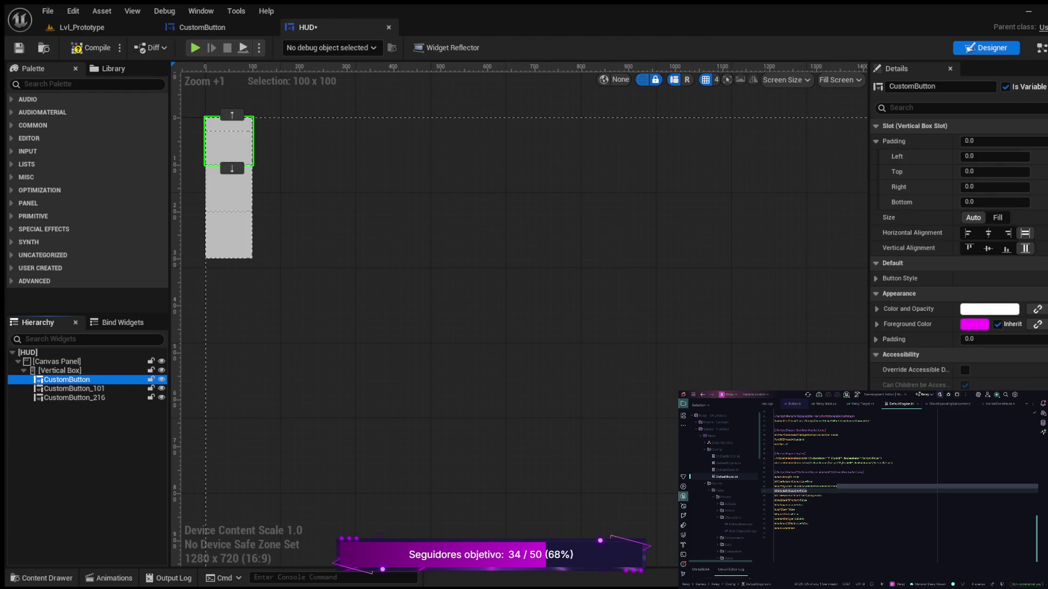
left_click(67, 388)
left_click(67, 397)
left_click(57, 370)
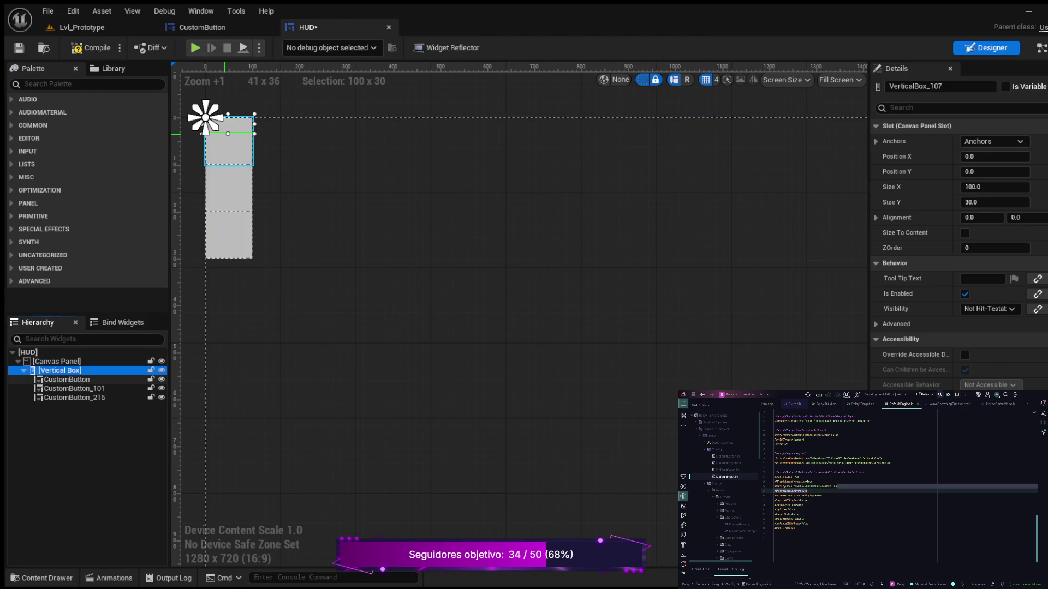
- Resize the Vertical Box on the canvas, then set its Size X to 300 and Size Y to 100
left_click_drag(225, 132, 224, 259)
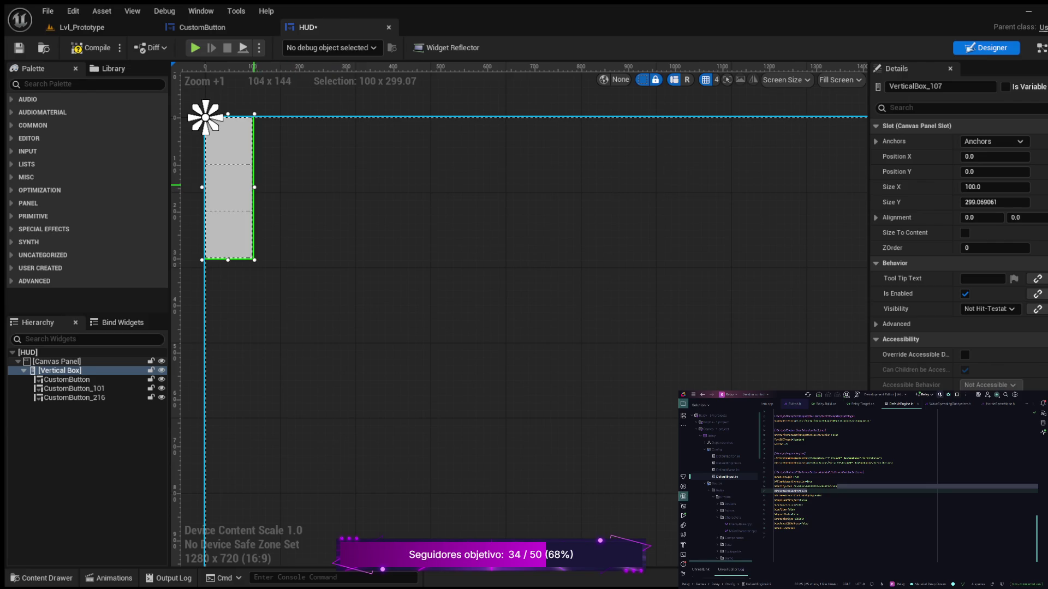
left_click_drag(254, 188, 517, 215)
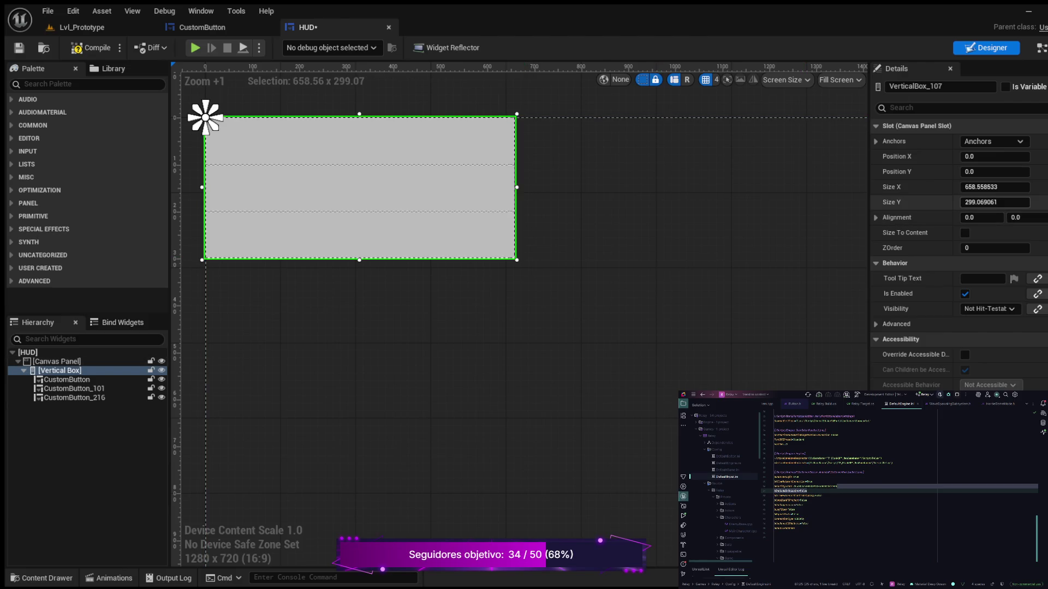
left_click(982, 187)
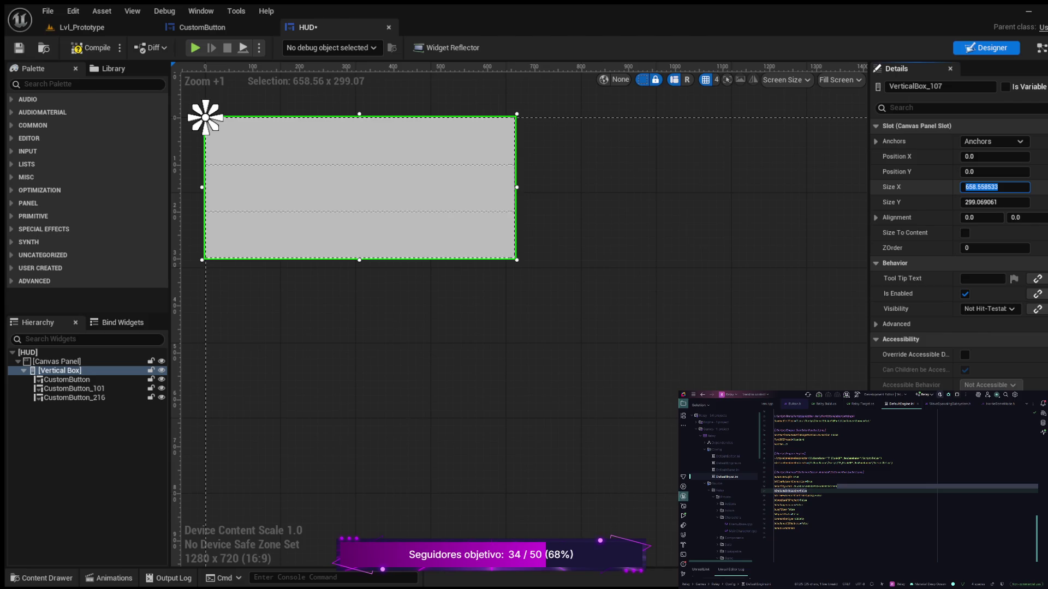
type("300")
key("Return")
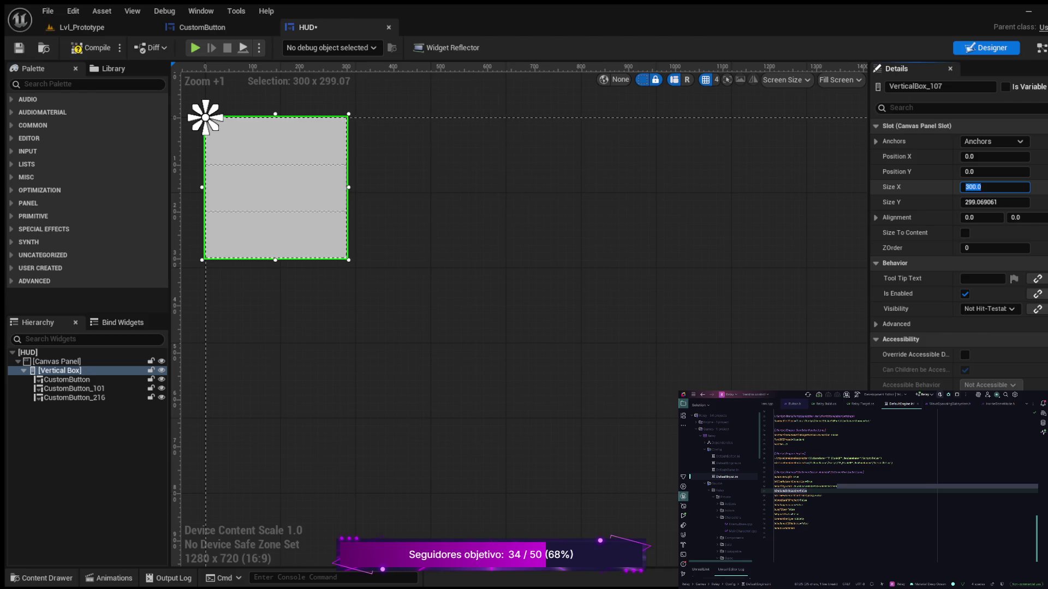
key("Tab")
type("100")
key("Return")
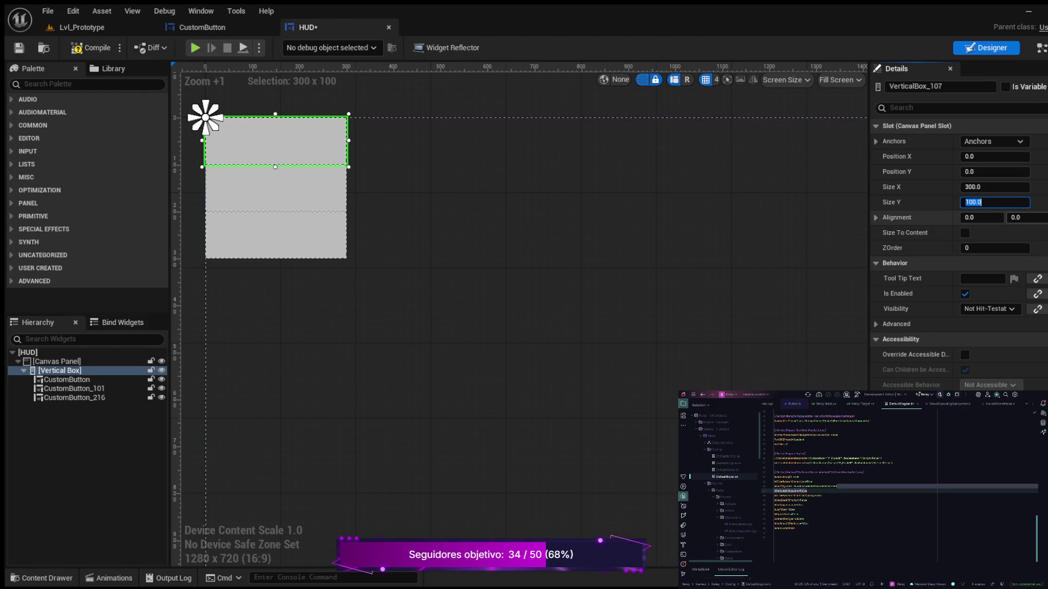
- Change the Vertical Box size to 100 wide by 30 tall, then undo the last edit
type("30")
key("Return")
left_click(994, 187)
type("100")
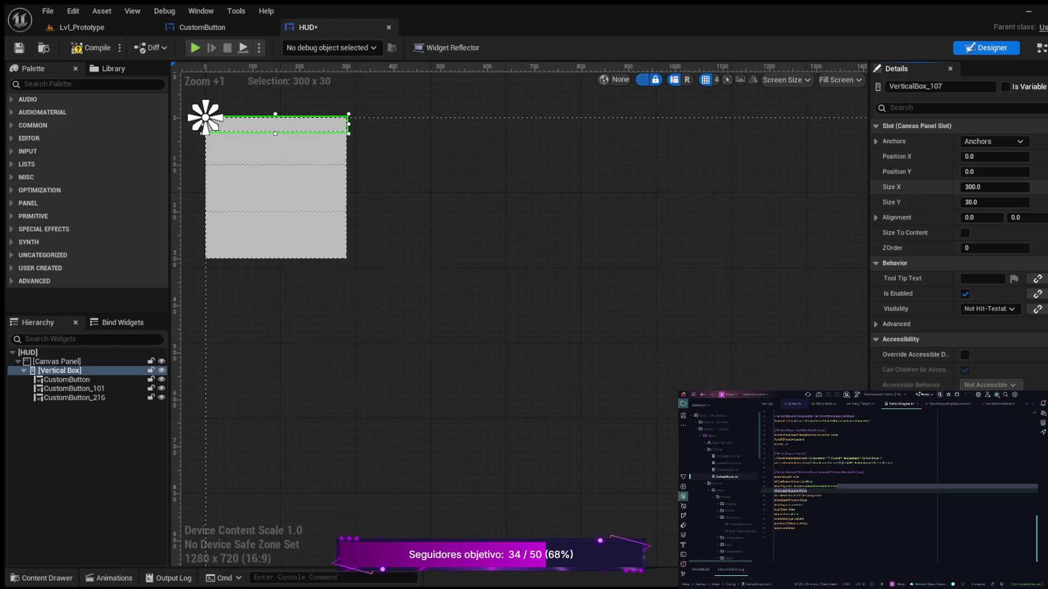
key("Return")
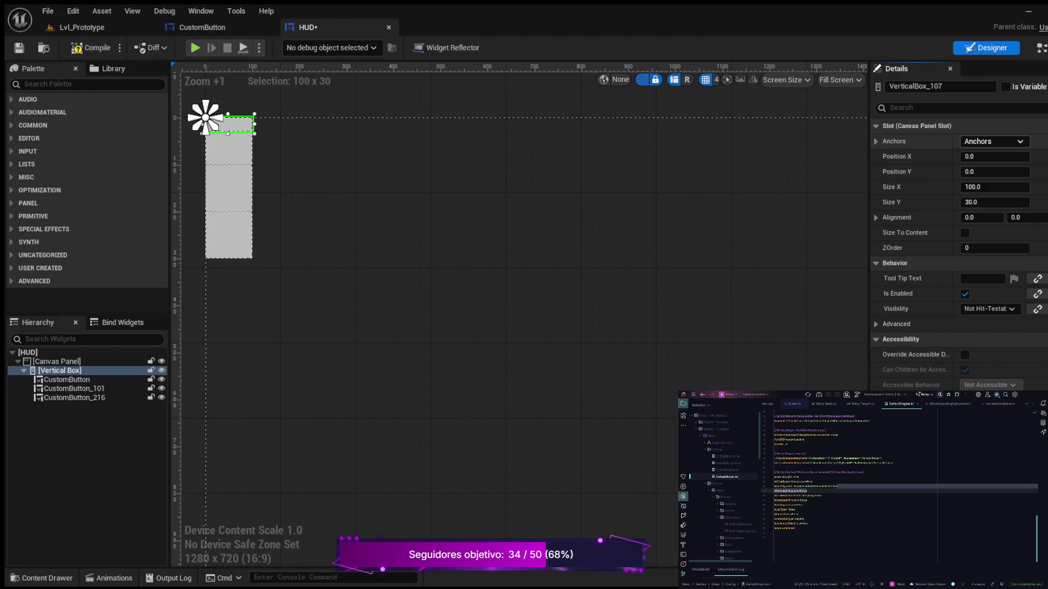
key("ctrl+z")
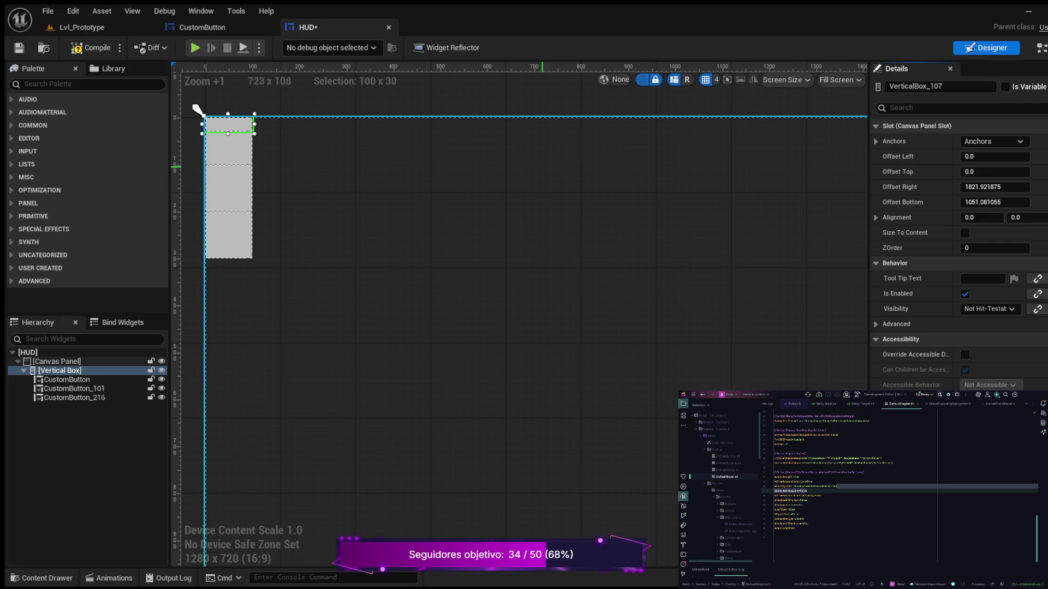
scroll(586, 209, "down", 1)
scroll(586, 208, "down", 5)
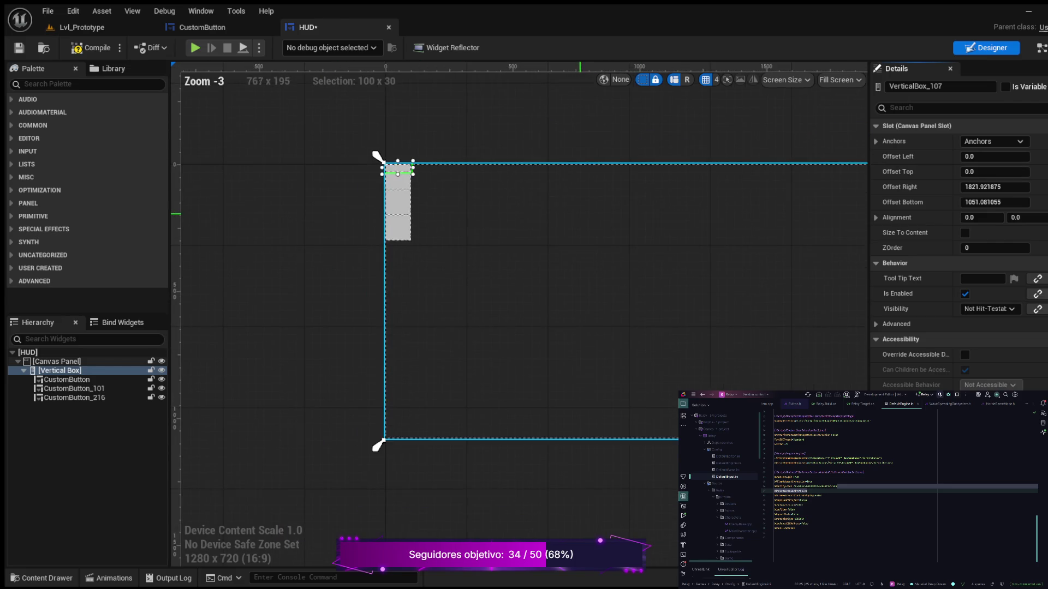
scroll(555, 217, "up", 2)
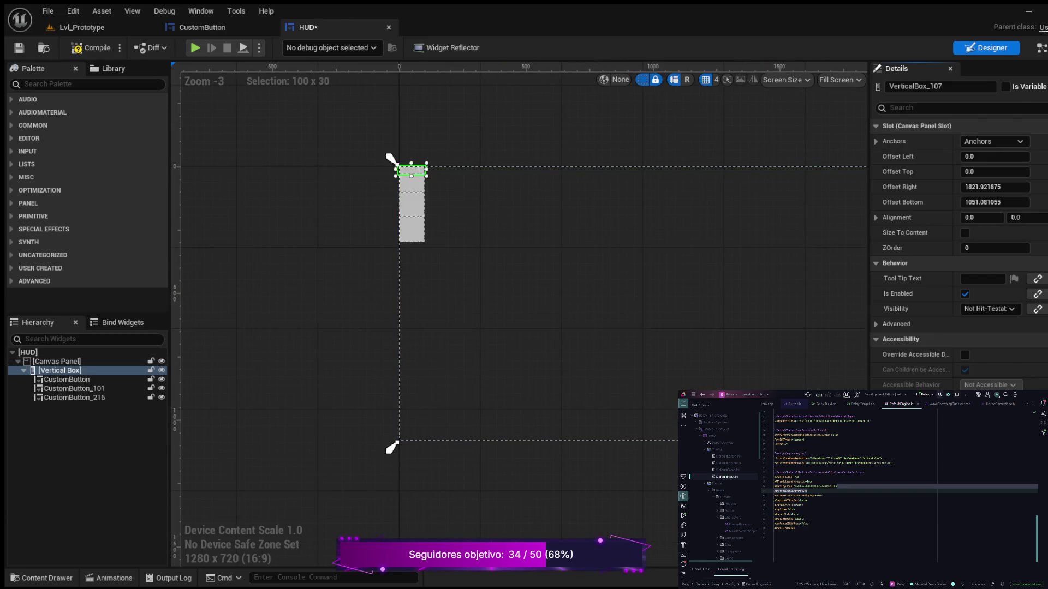
left_click(1039, 142)
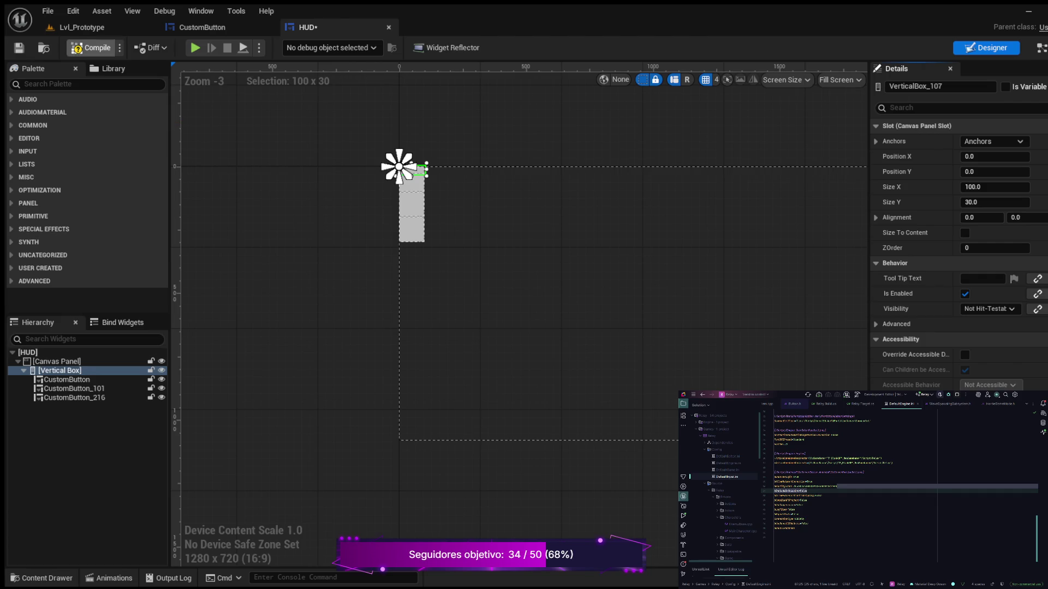
left_click(202, 28)
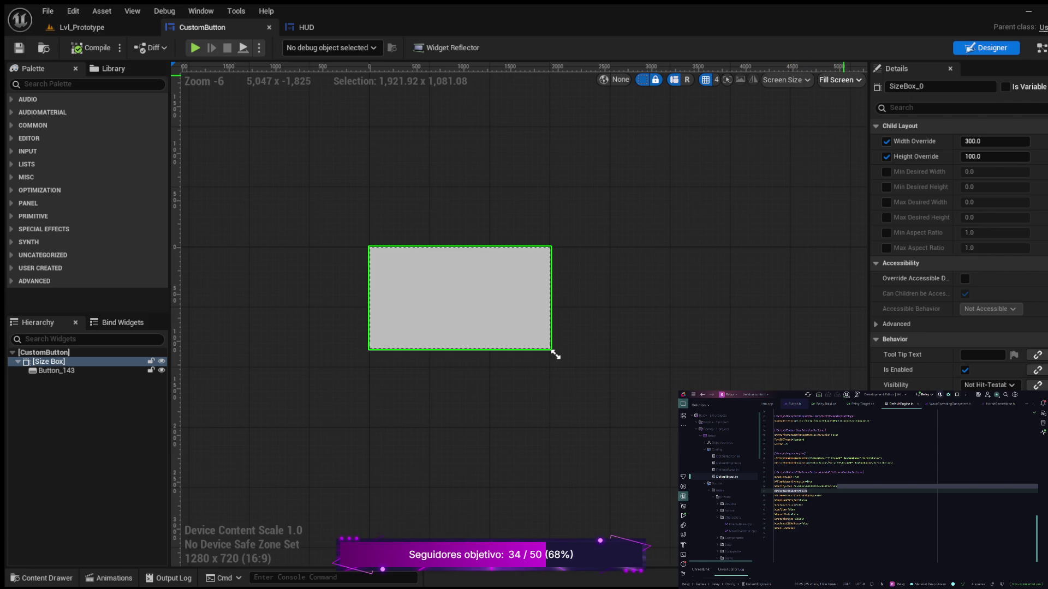
- Preview CustomButton at Desired on Screen size and select Button_143 inside the Size Box
double_click(555, 354)
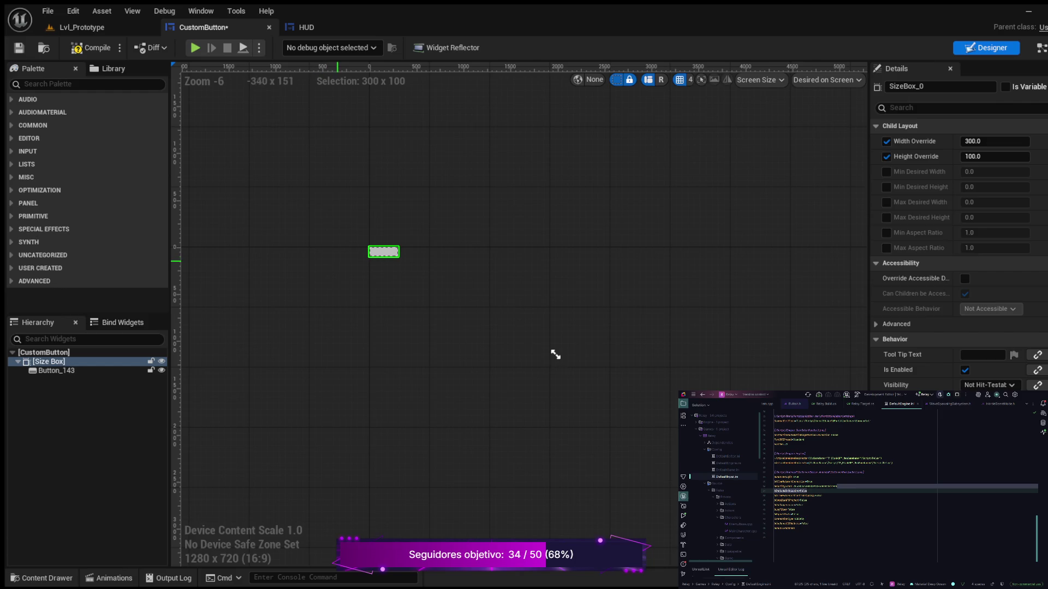
scroll(555, 355, "up", 3)
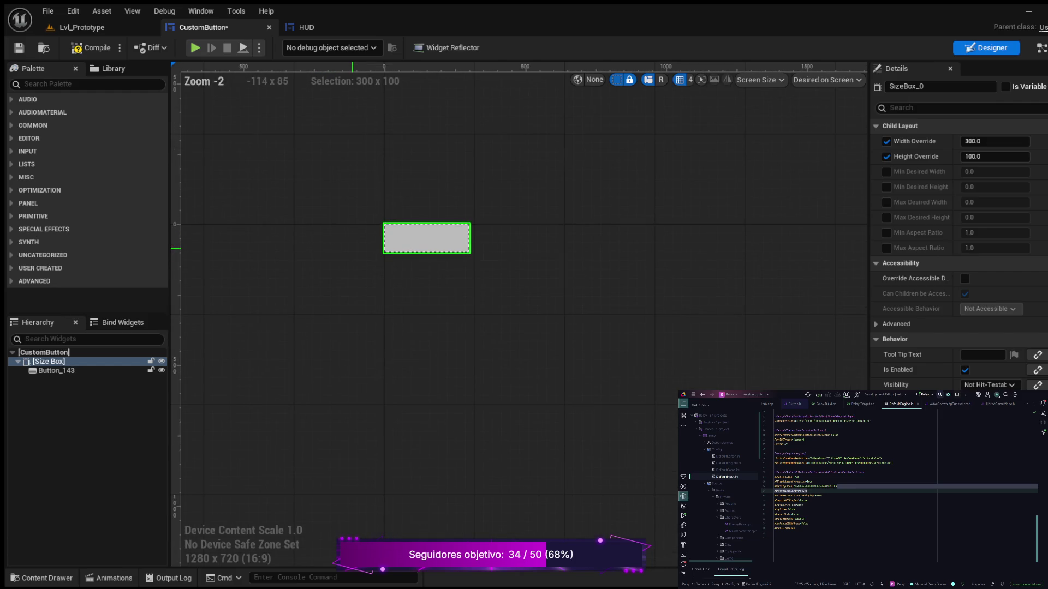
scroll(555, 355, "down", 1)
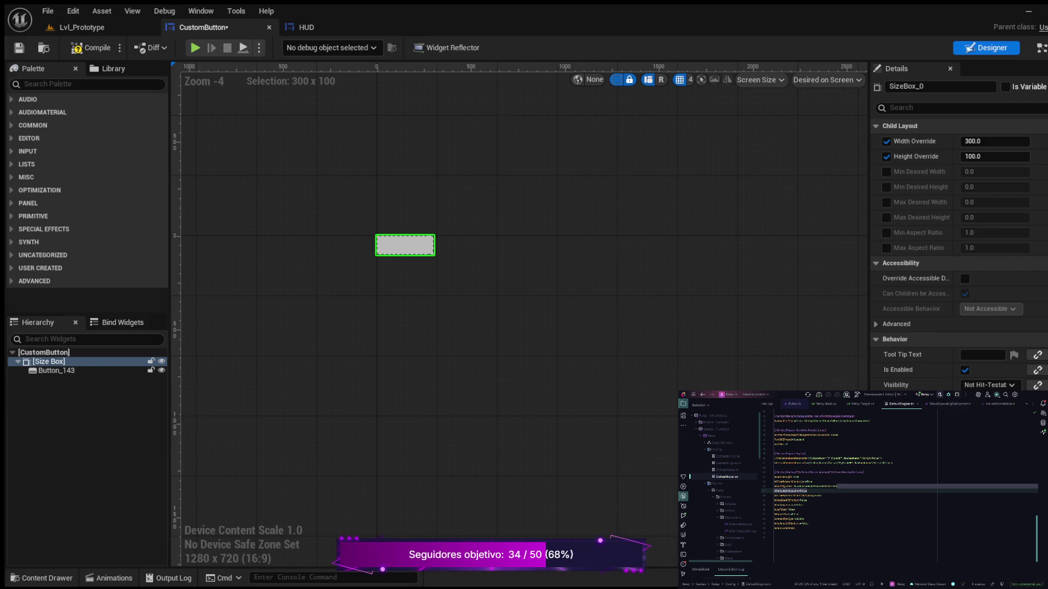
left_click(56, 370)
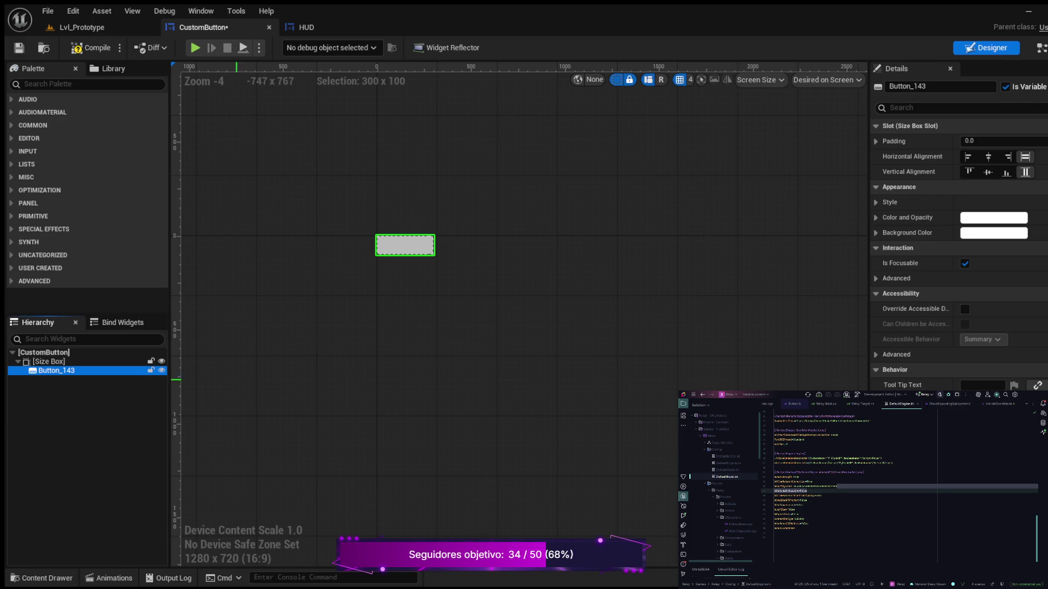
- Compile CustomButton, open its Event Graph and view the ButtonStyle variable's Default Value
left_click(91, 48)
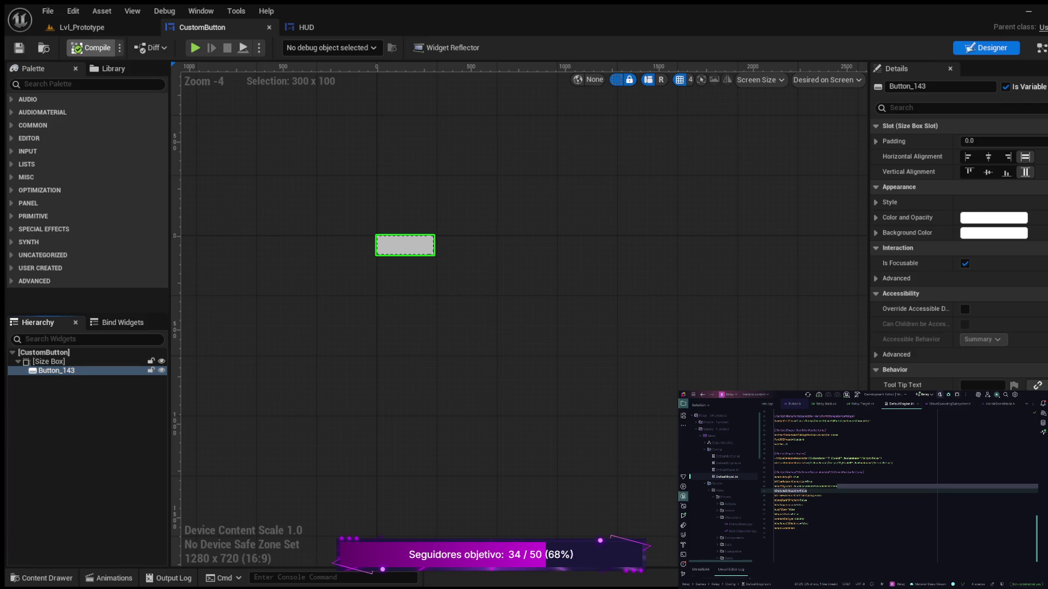
left_click(1041, 47)
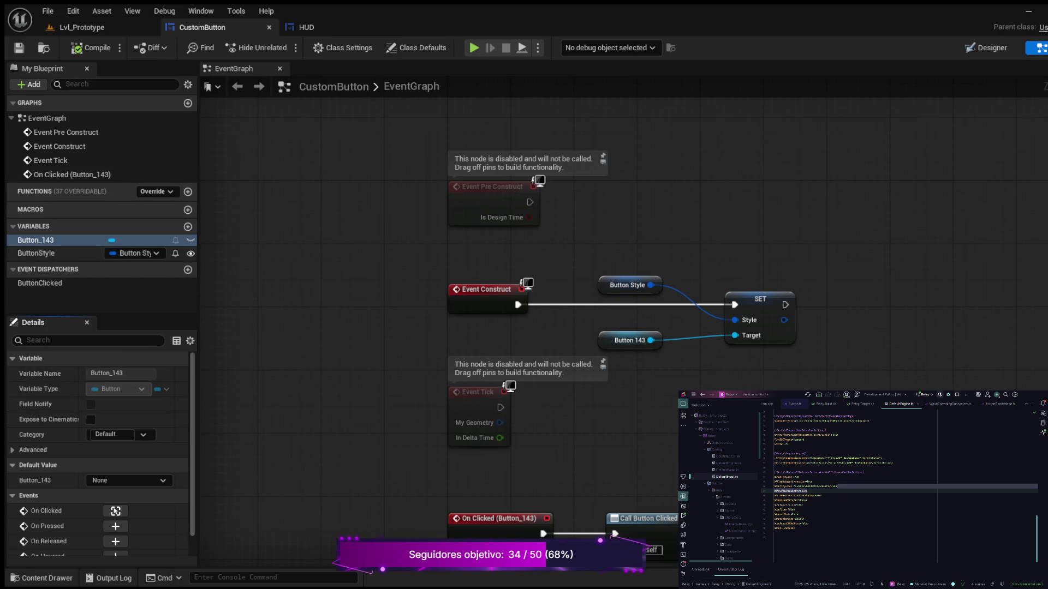
left_click(54, 253)
scroll(98, 409, "down", 1)
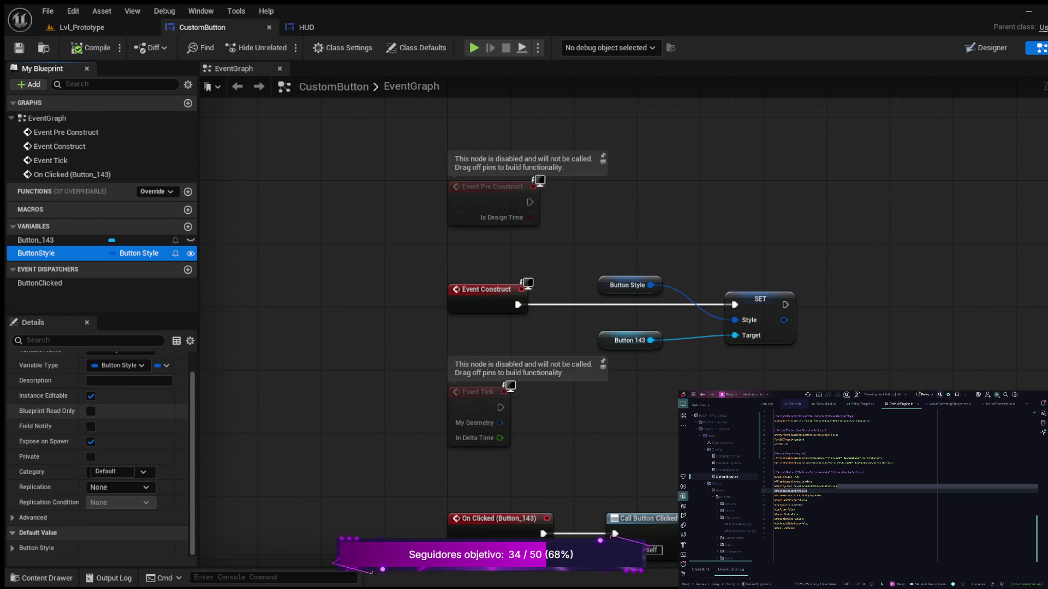
scroll(98, 437, "up", 1)
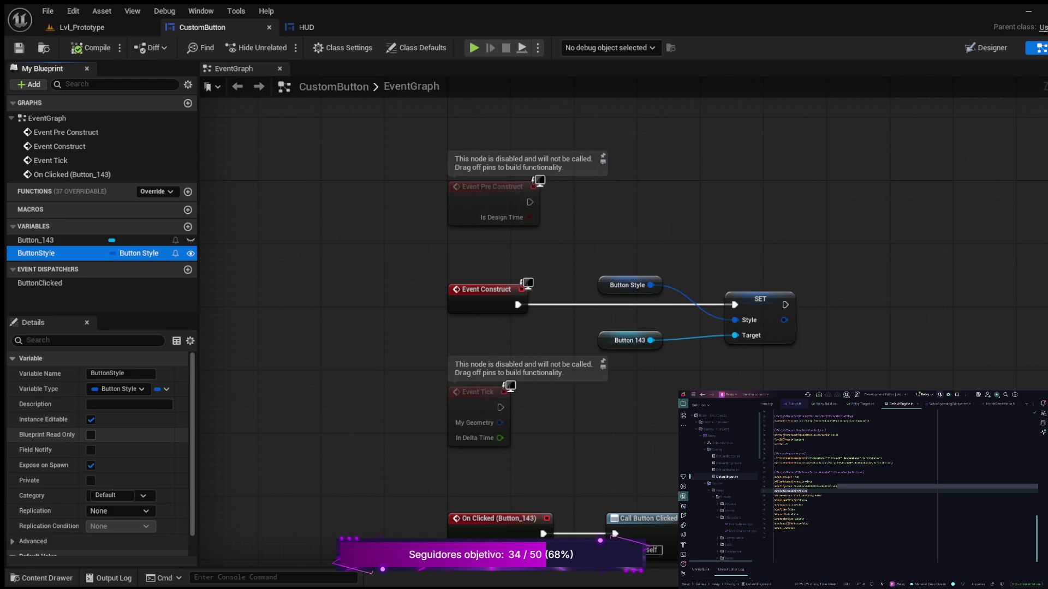
scroll(98, 453, "down", 2)
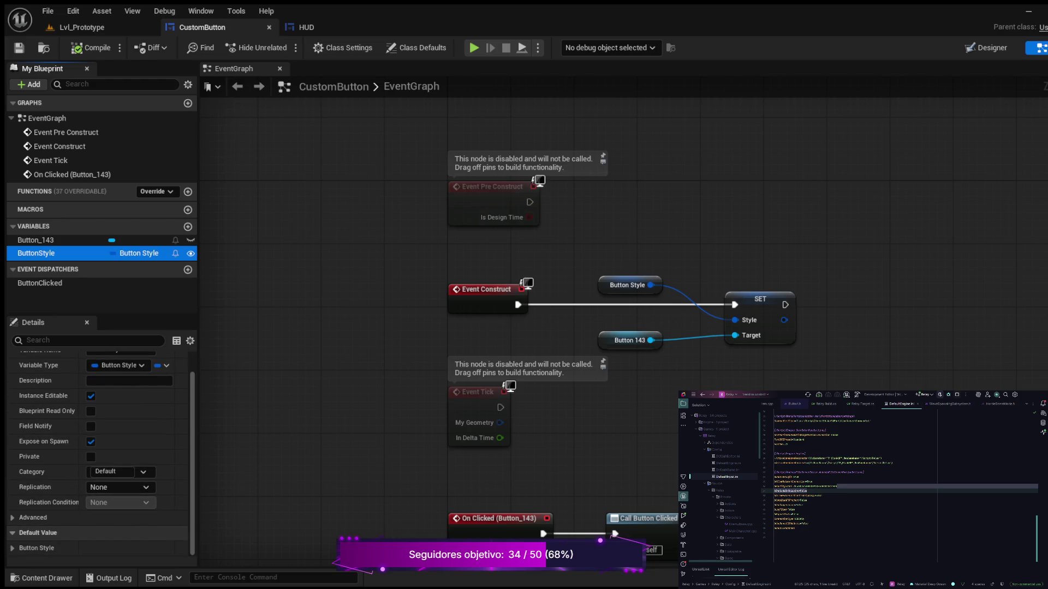
- Expand ButtonStyle's default value and set the checkerboard image on the Normal state
left_click(12, 548)
scroll(98, 475, "down", 4)
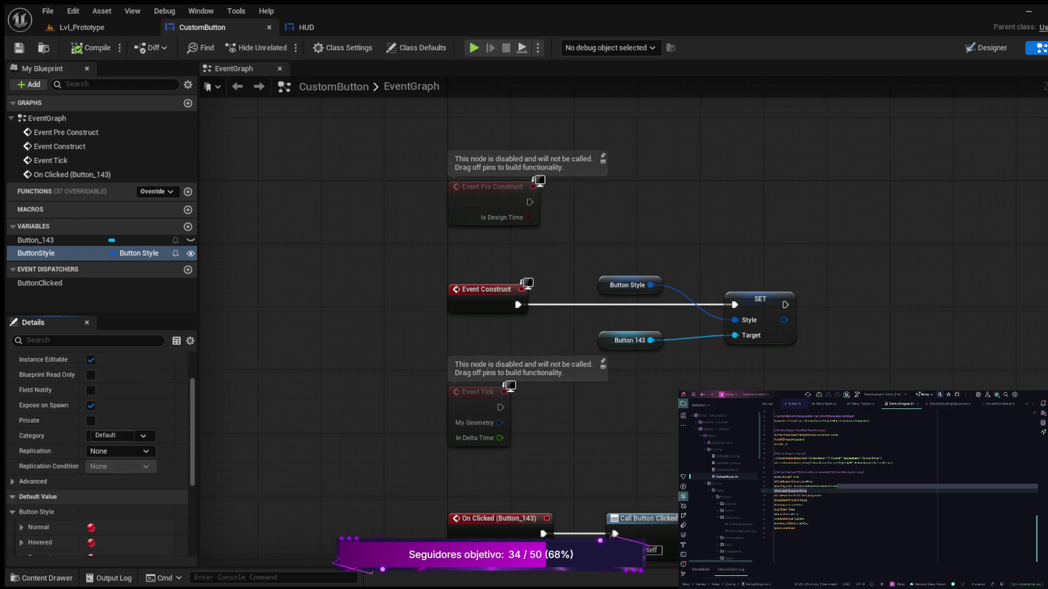
scroll(98, 453, "down", 1)
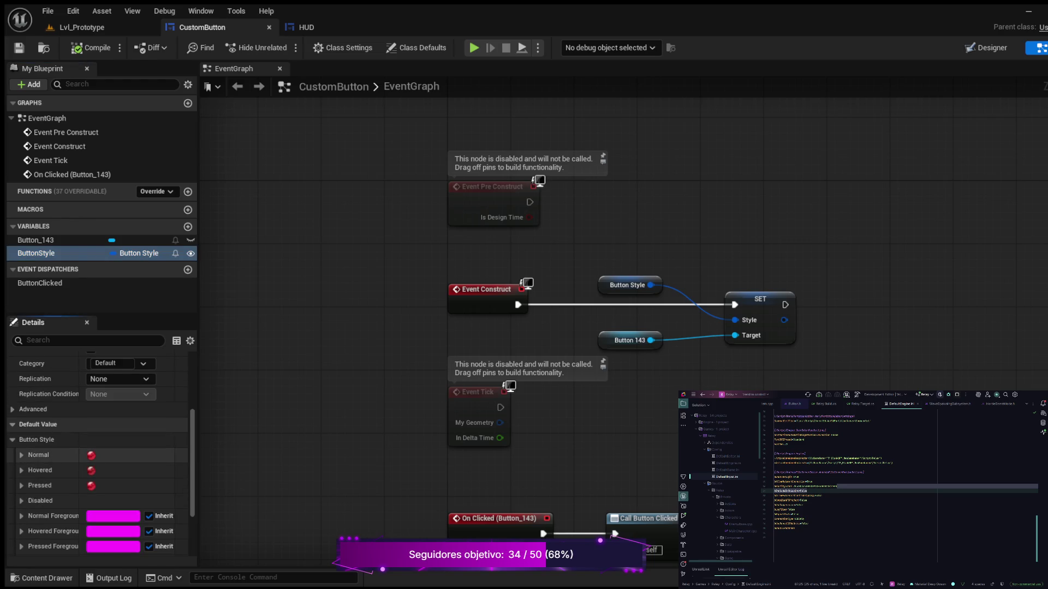
left_click(21, 455)
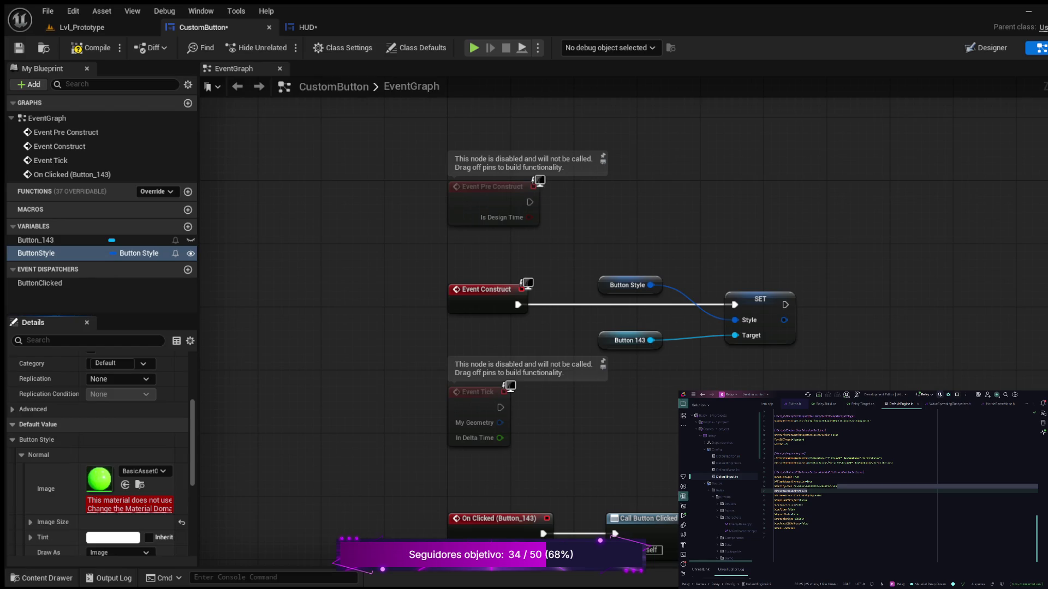
left_click(22, 455)
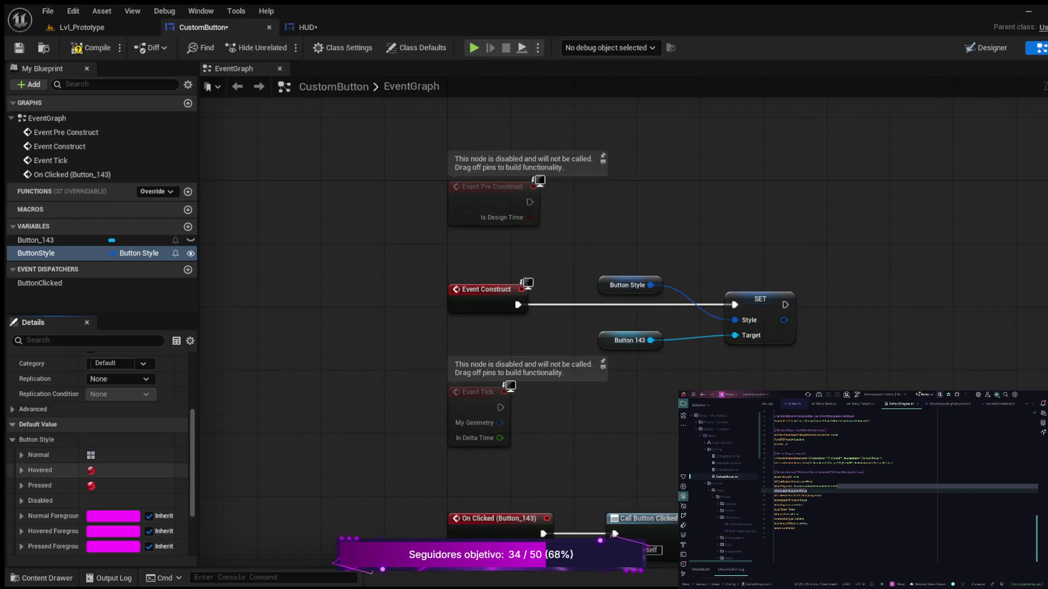
- Copy the Normal image to the Hovered and Pressed states and compile CustomButton
left_click(90, 470, "shift")
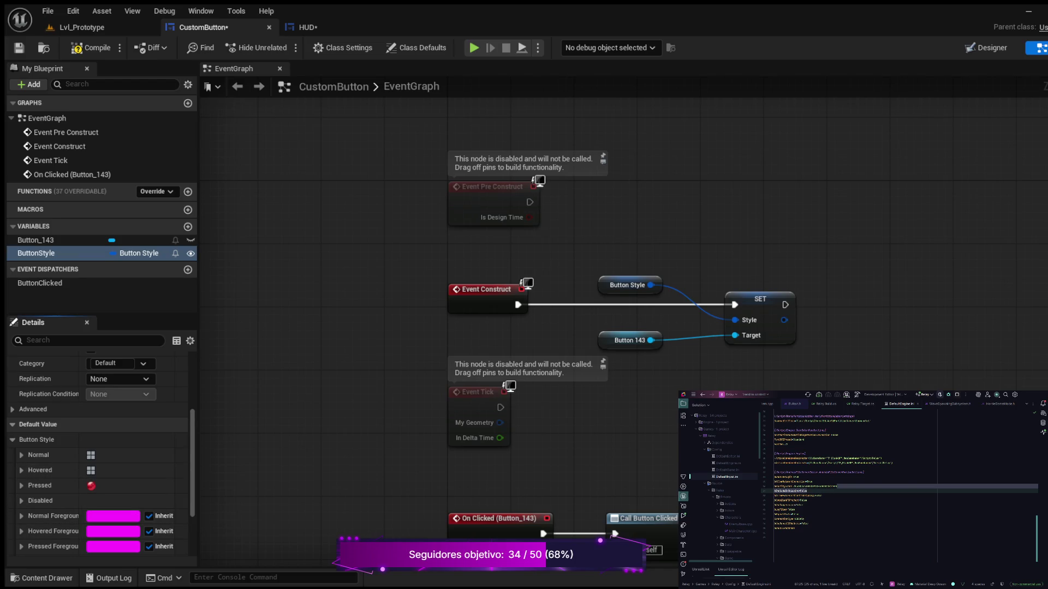
left_click(90, 485, "shift")
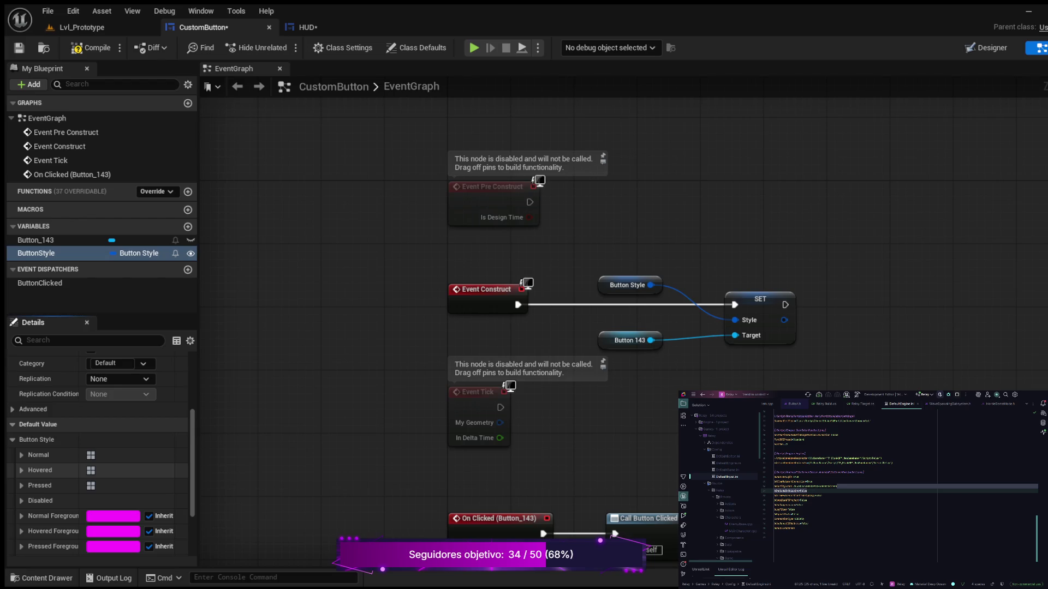
left_click(22, 470)
scroll(98, 469, "down", 1)
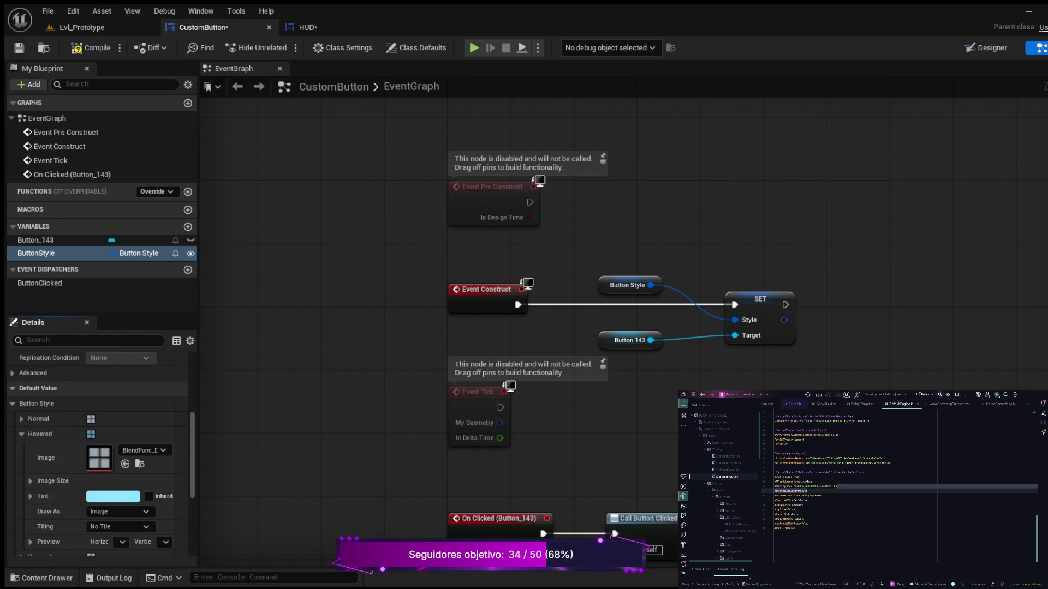
key("F7")
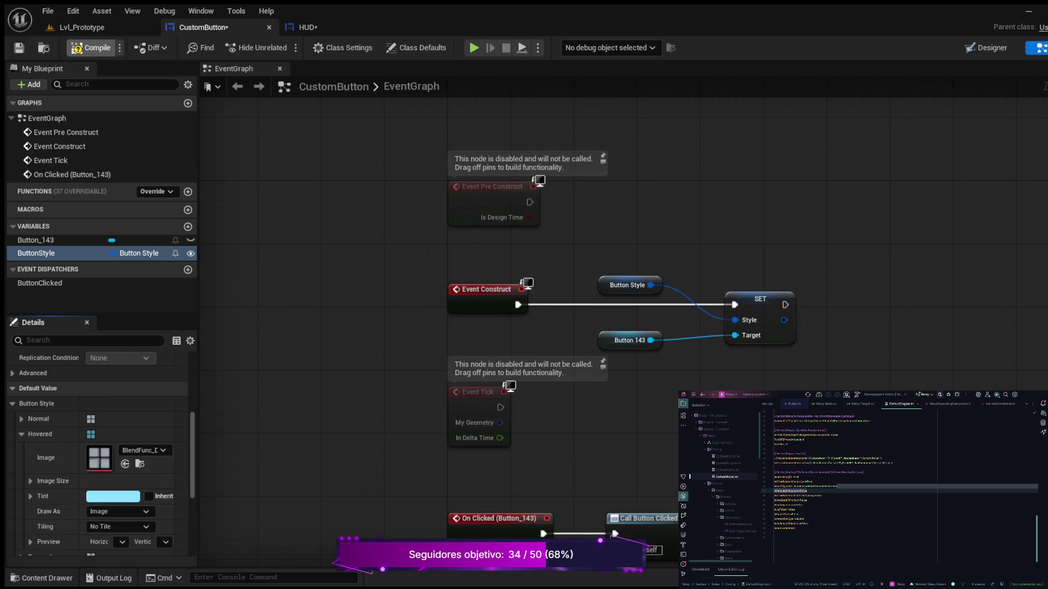
left_click(305, 27)
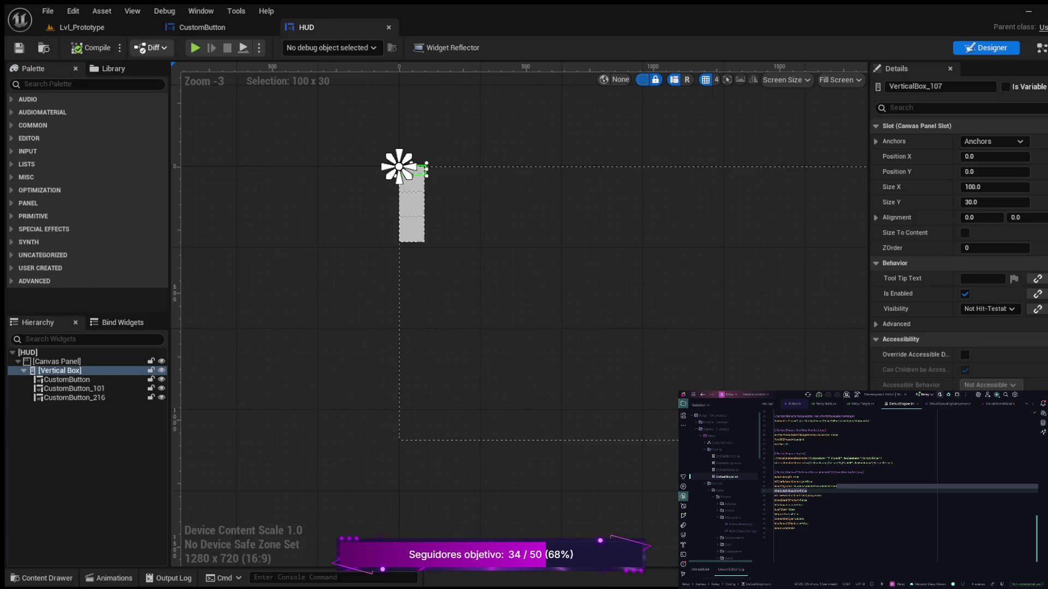
- Play Lvl_Prototype in the editor and activate the HUD buttons with arrow keys and Enter
left_click(81, 28)
left_click(284, 47)
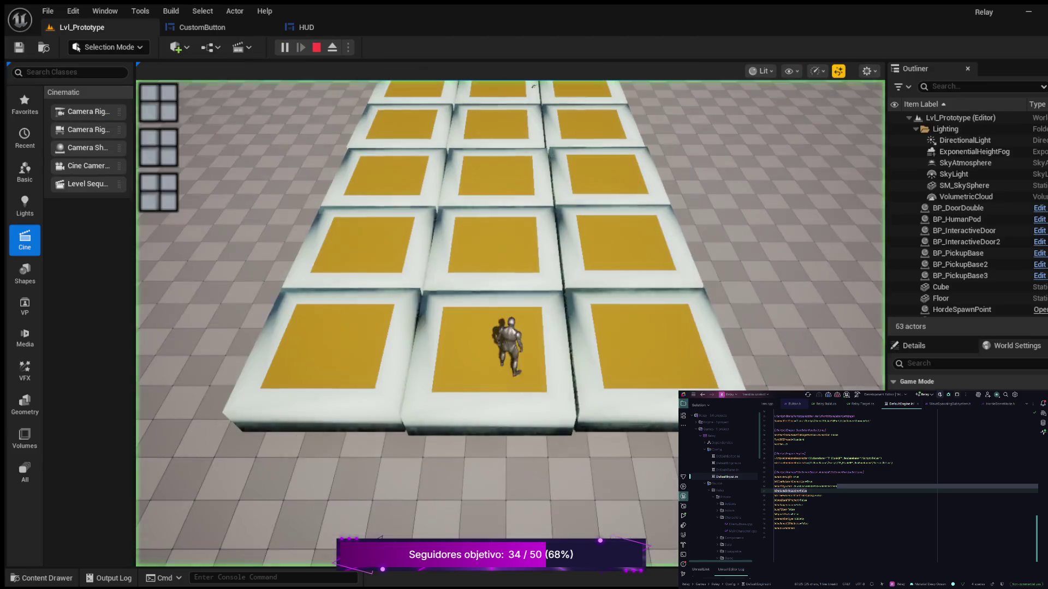
key("Down")
key("Down")
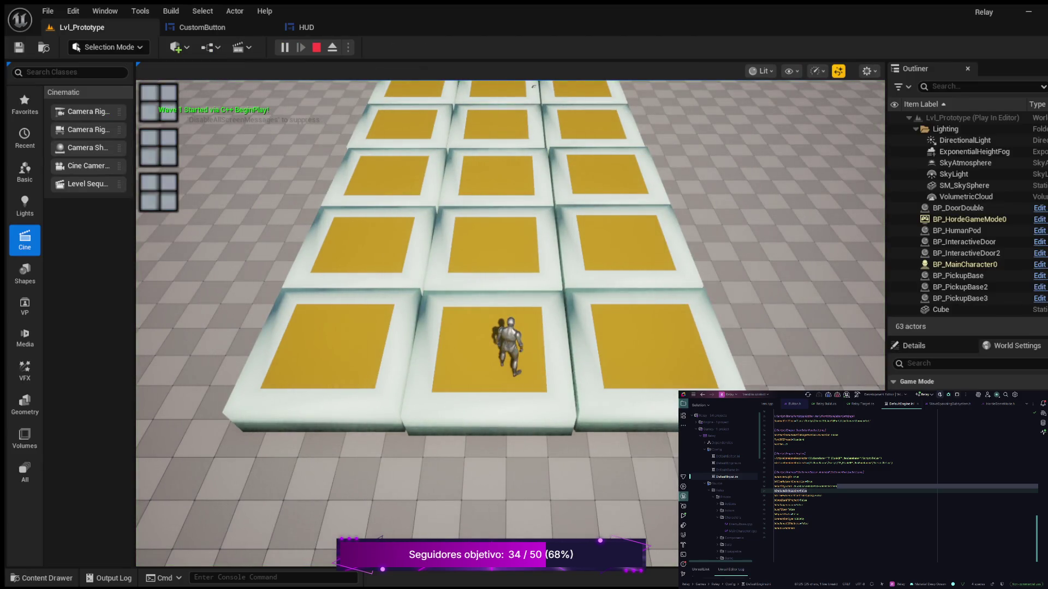
key("Up")
key("Up")
key("Return")
key("Down")
key("Return")
key("Down")
key("Return")
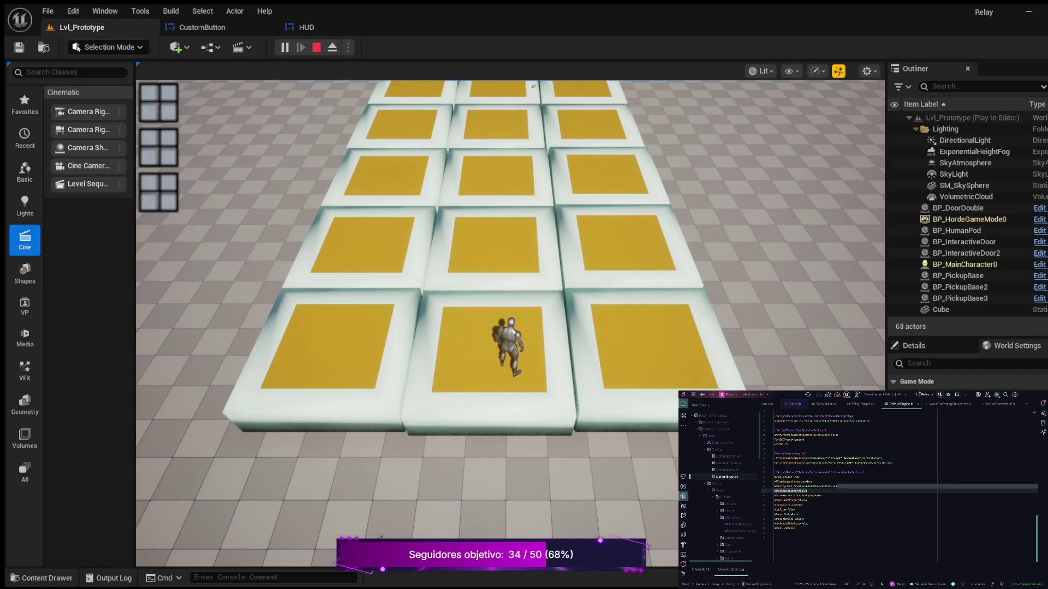
- Run the character forward toward the cyan cube and pod using WASD
key("w")
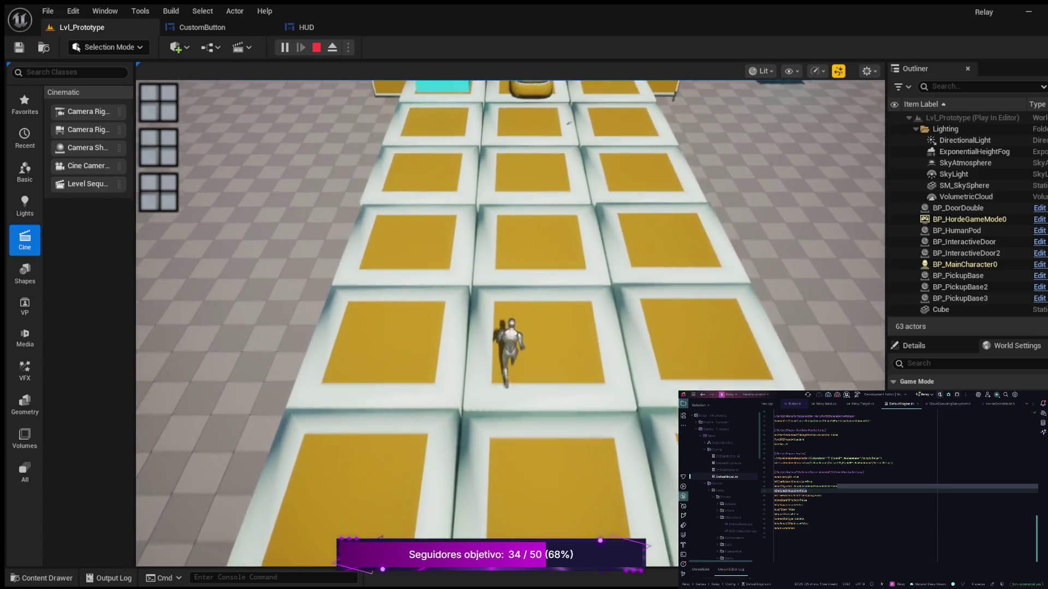
key("w")
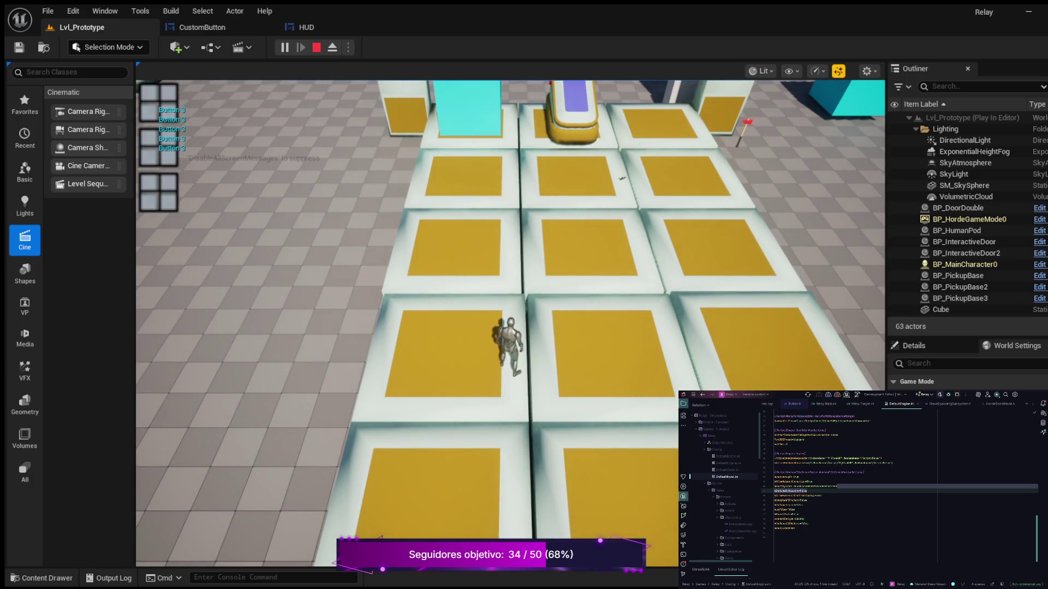
key("w")
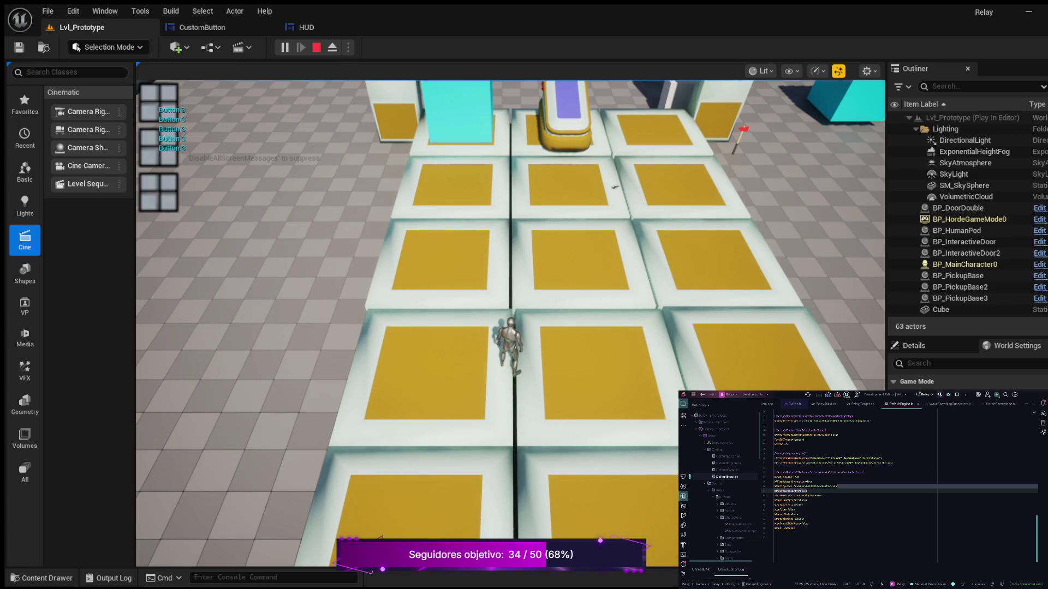
key("w")
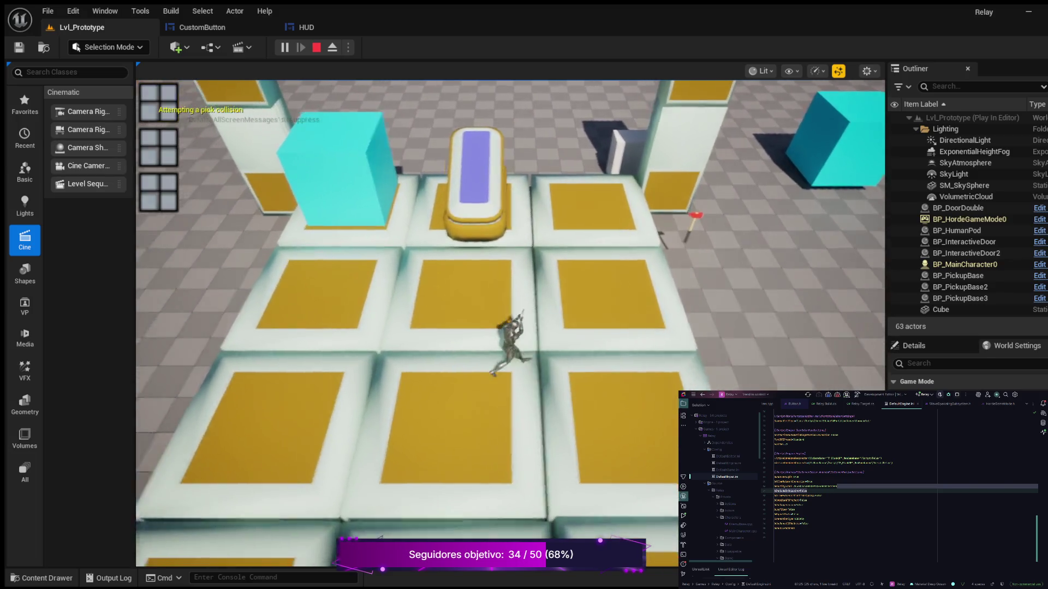
key("e")
key("w")
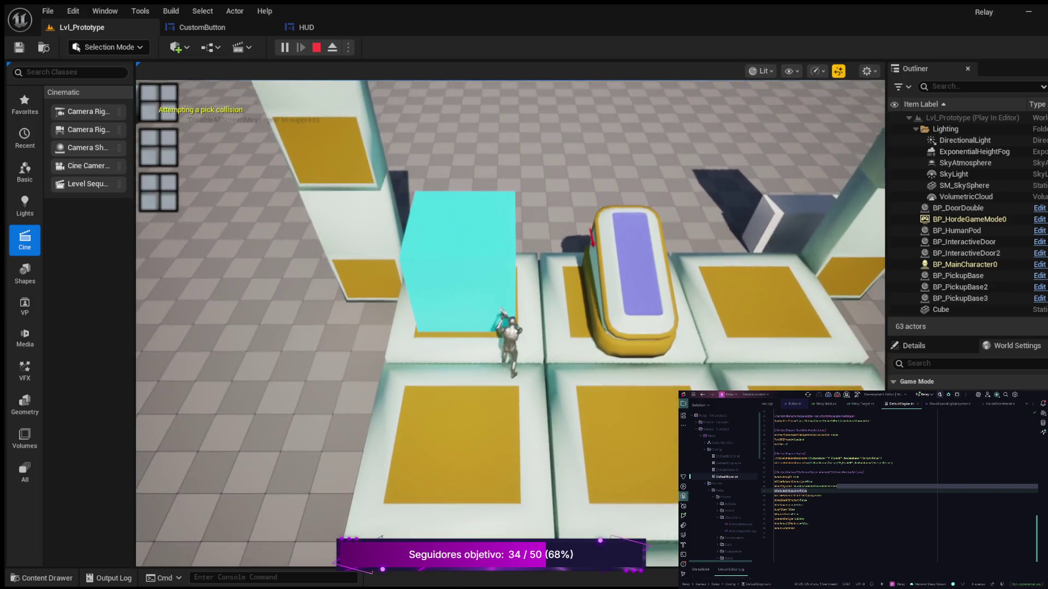
key("w")
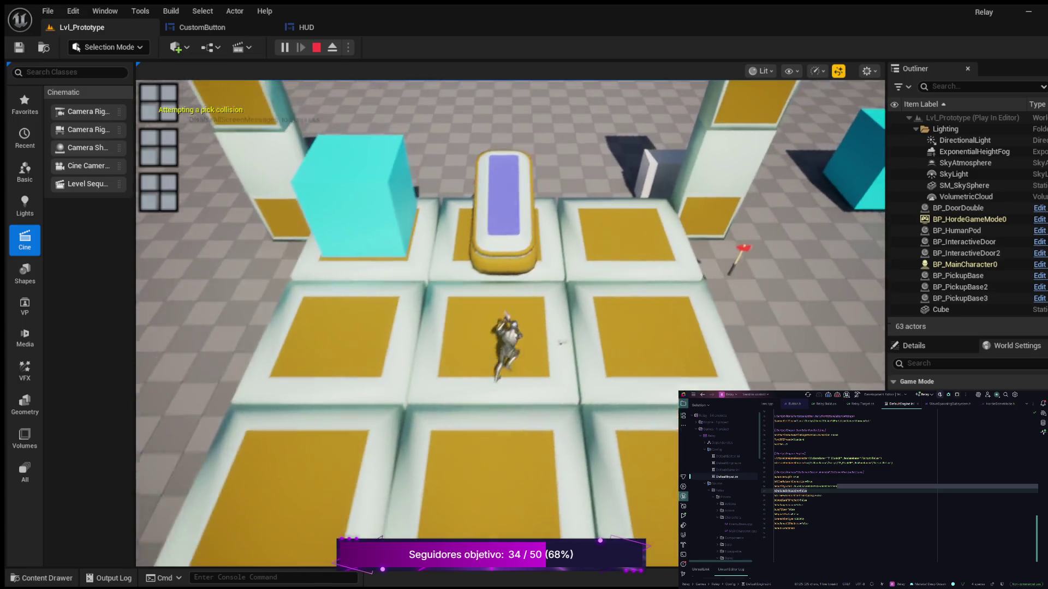
key("a")
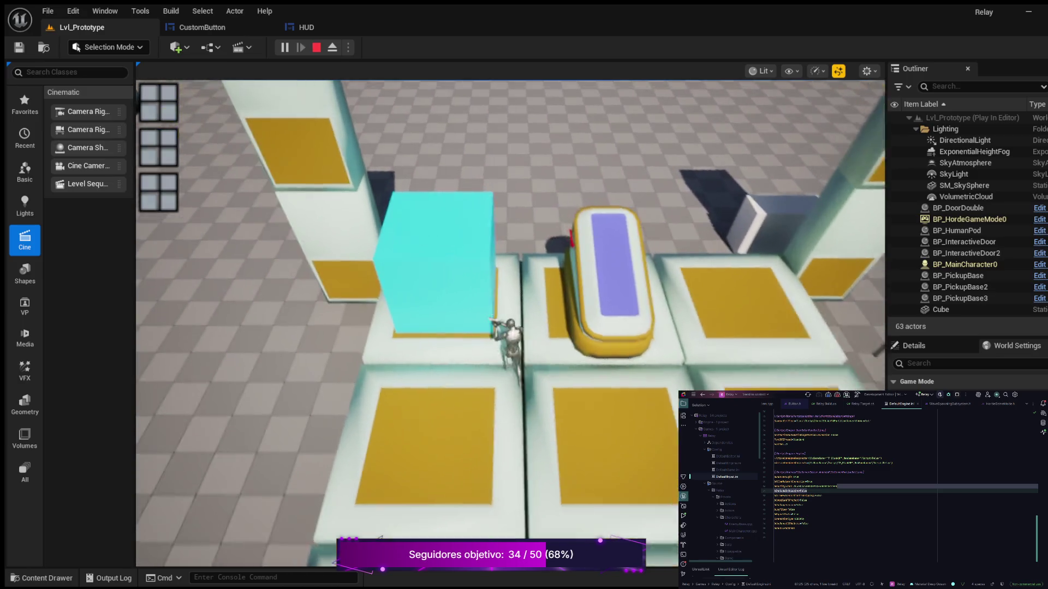
key("d")
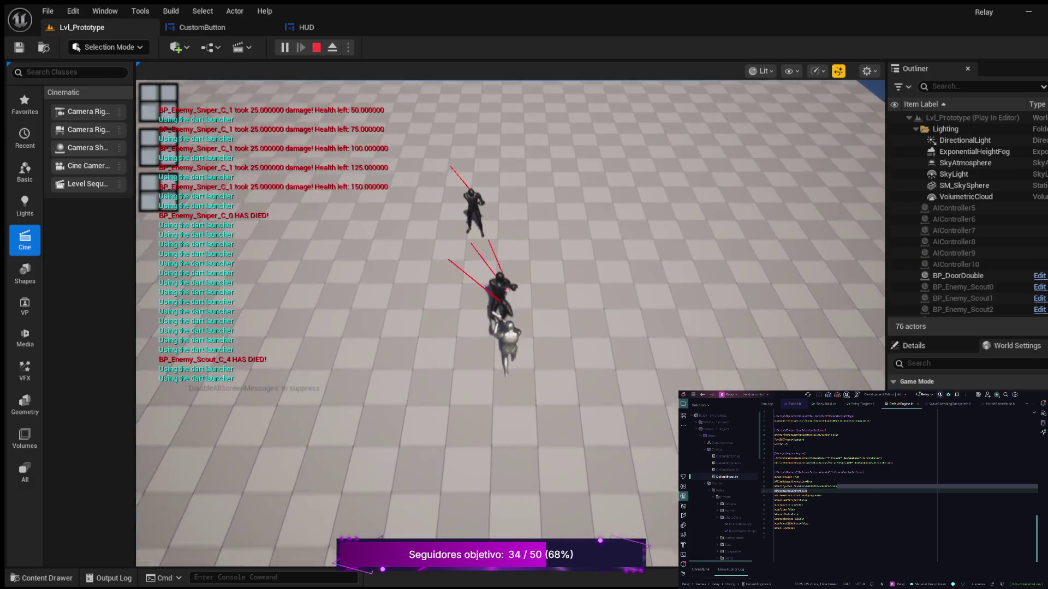
- Fire the dart launcher, cycle HUD focus with keys 3, 2 and 1, then stop Play-In-Editor
left_click(507, 306)
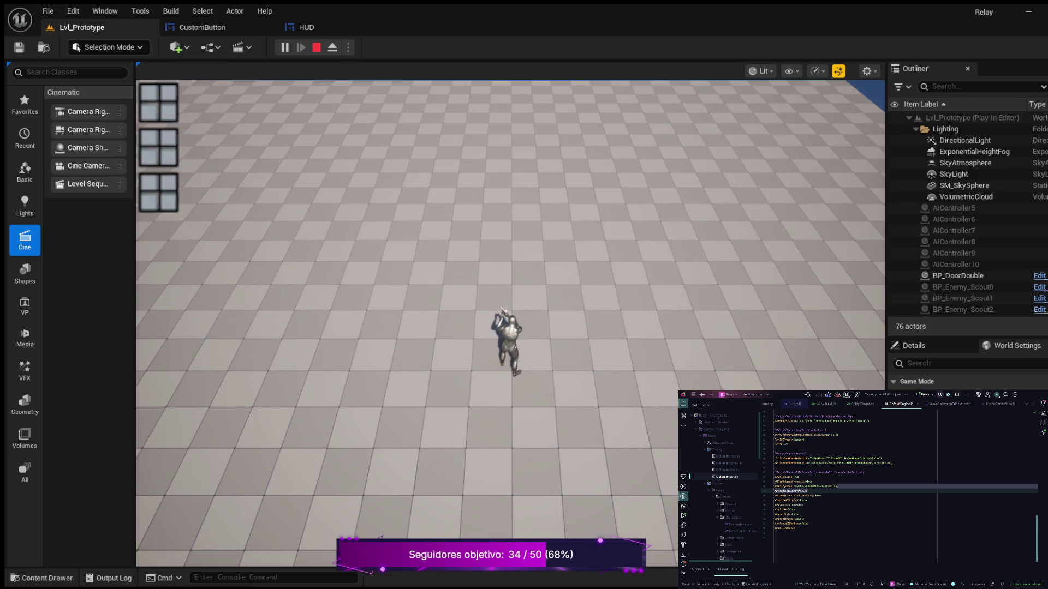
key("3")
key("2")
key("1")
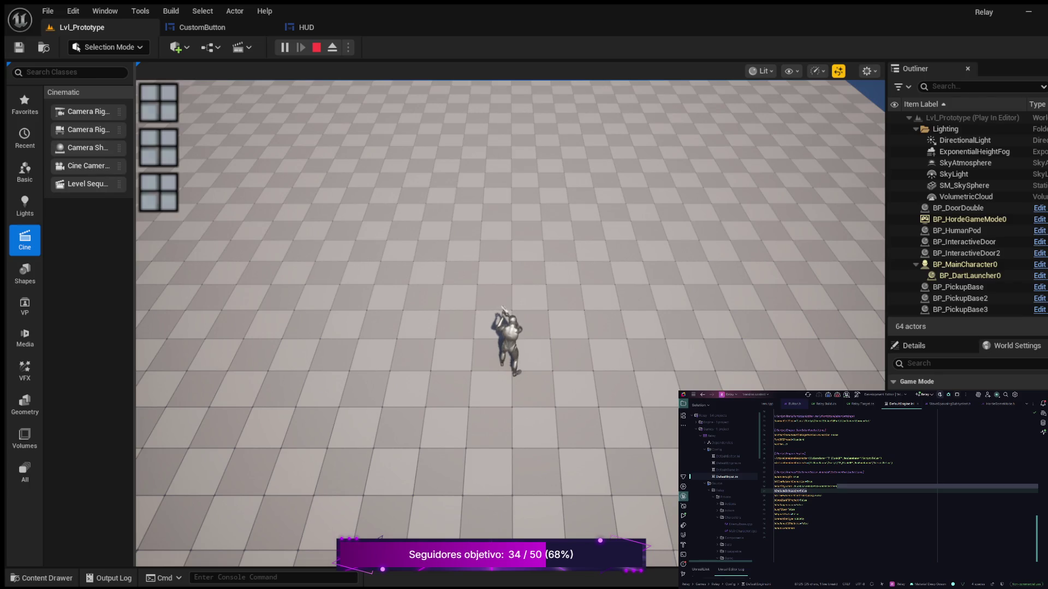
key("Escape")
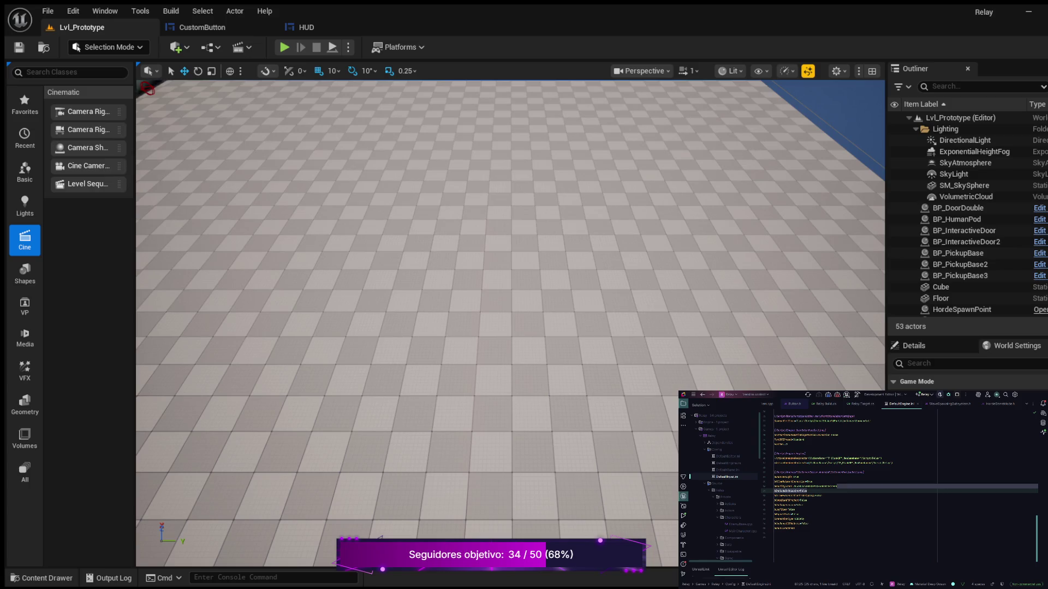